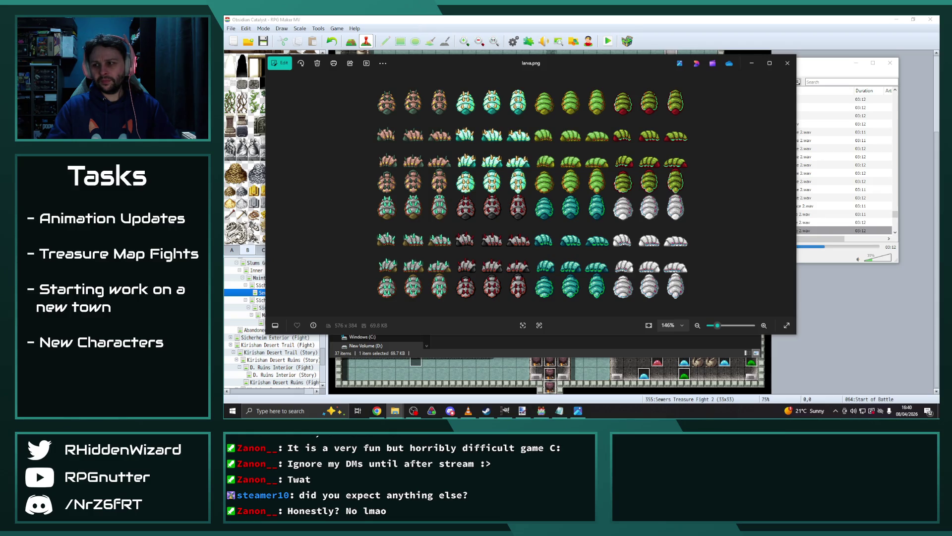
Step: Bring the characters folder window to the front over the larva.png viewer
click(395, 411)
Step: Close the larva image viewer, move Explorer aside, go up to img and enter sv_enemies
double_click(785, 325)
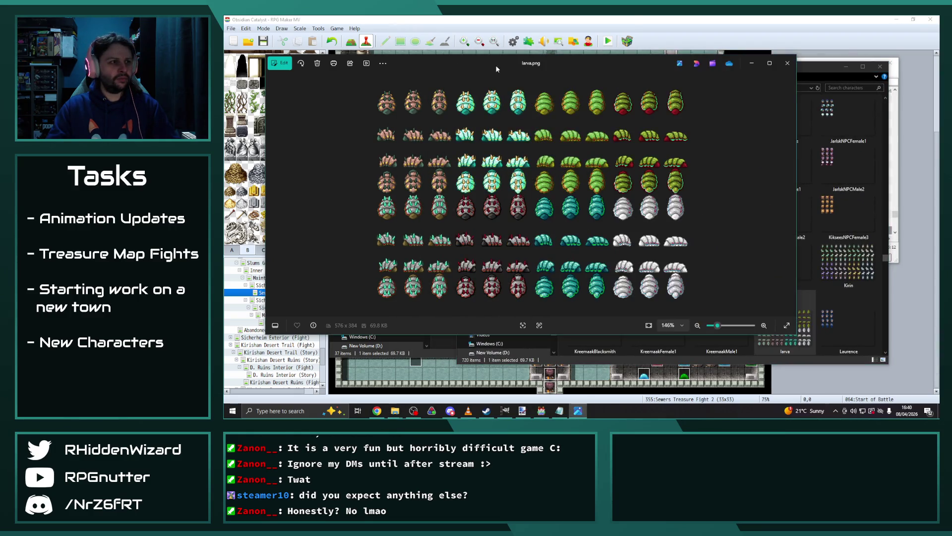
click(787, 64)
drag(701, 75, 690, 54)
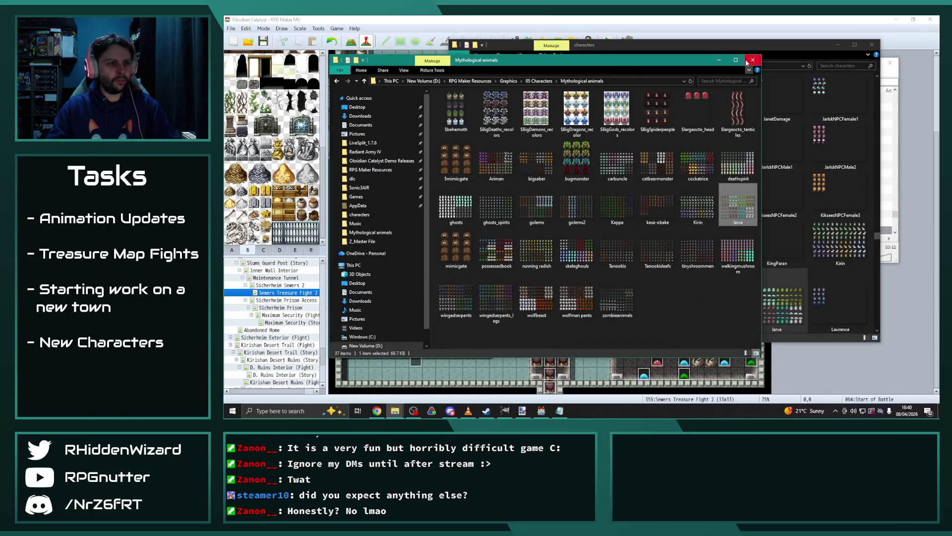
drag(749, 50, 657, 54)
click(600, 69)
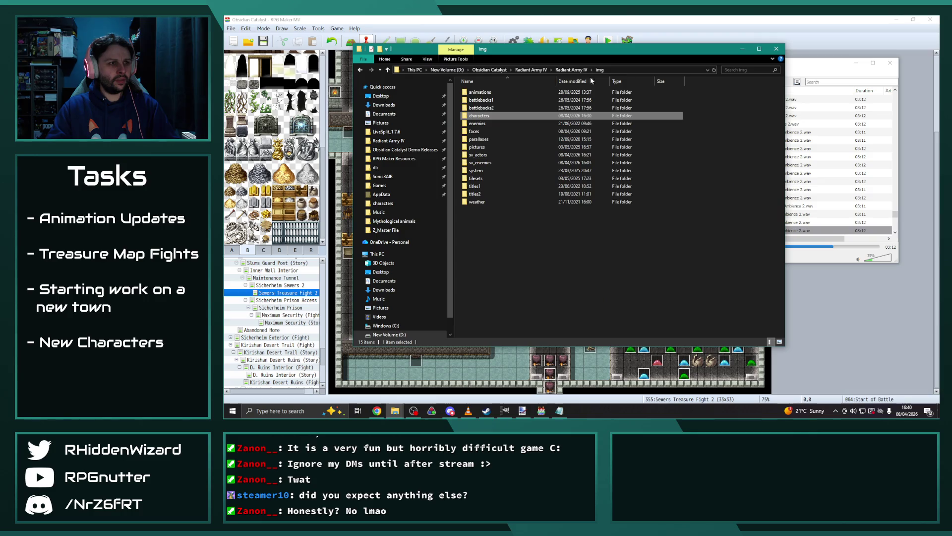
double_click(485, 163)
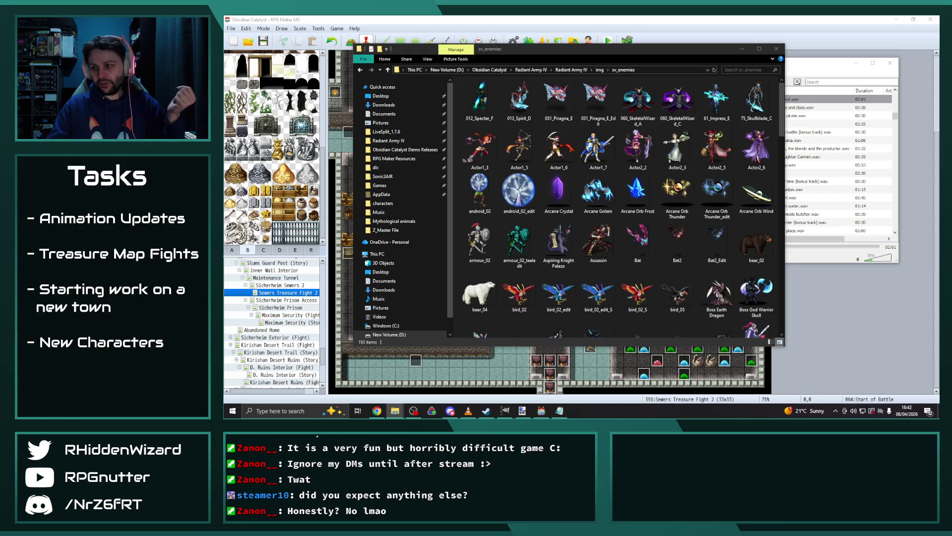
Step: Select the whole worm sprite and resize it to 50% (253×122)
key(alt+Tab)
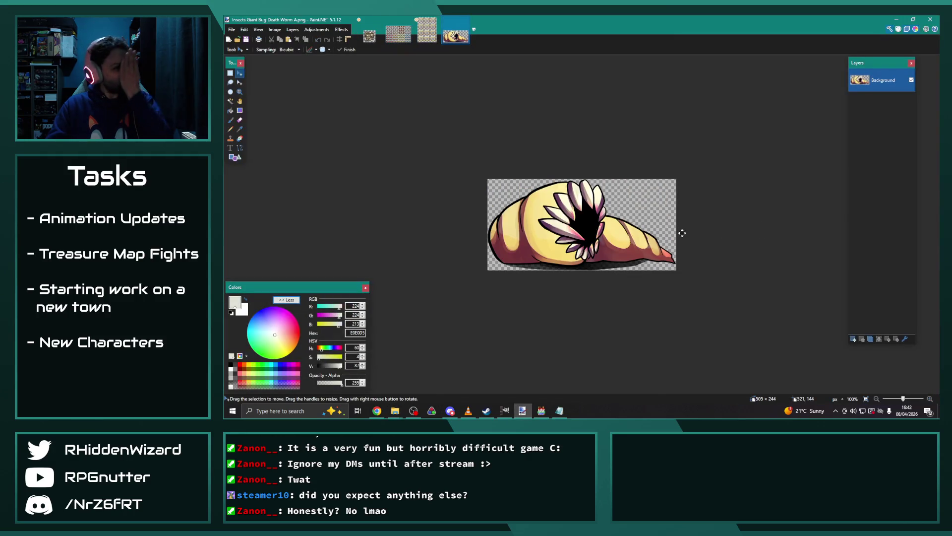
key(ctrl+a)
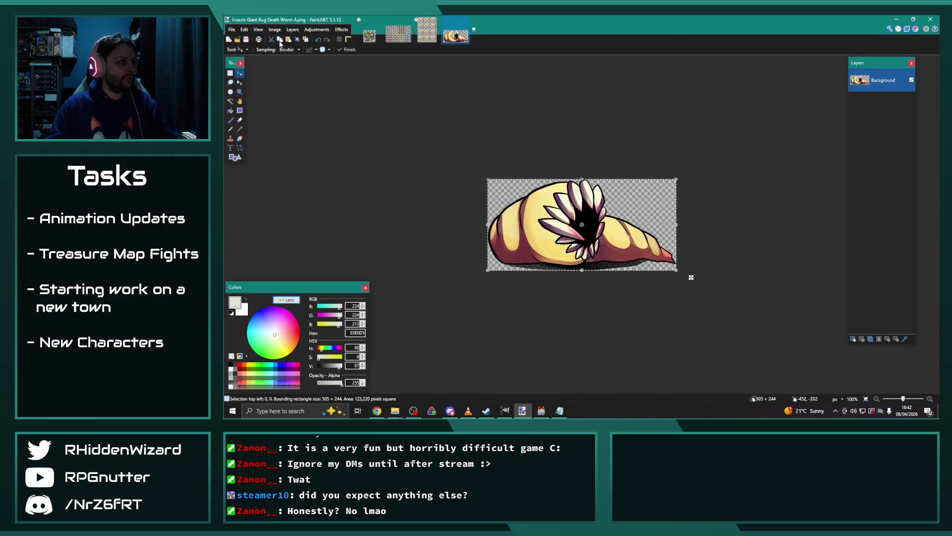
click(317, 29)
click(280, 29)
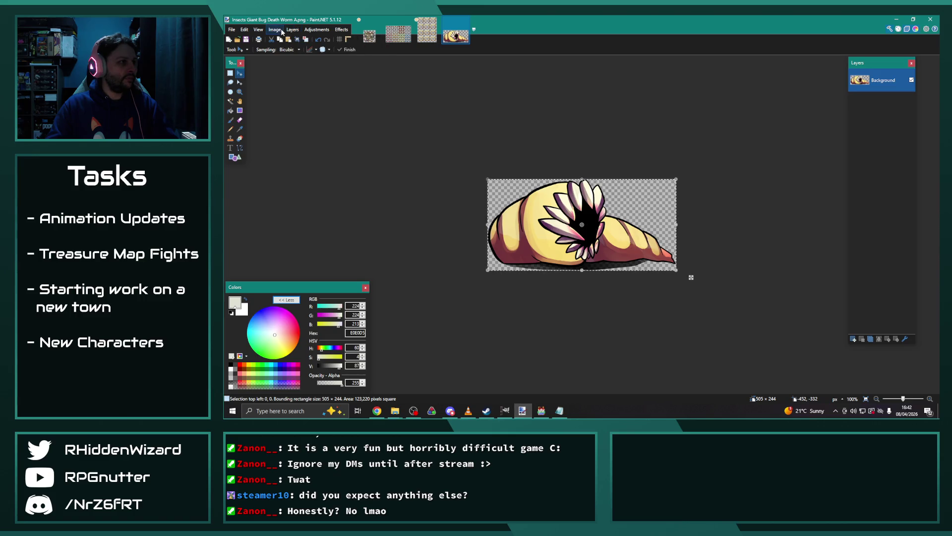
click(280, 30)
click(296, 49)
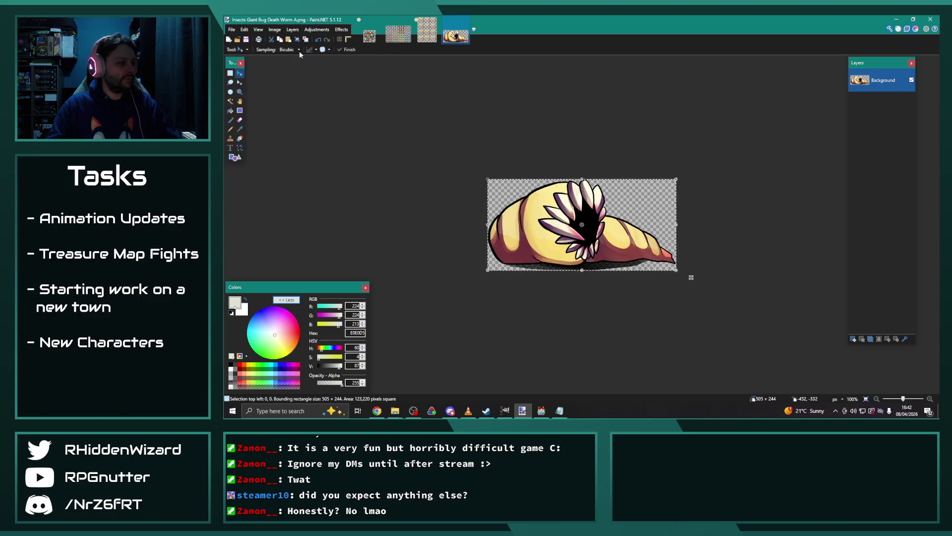
drag(592, 141, 769, 74)
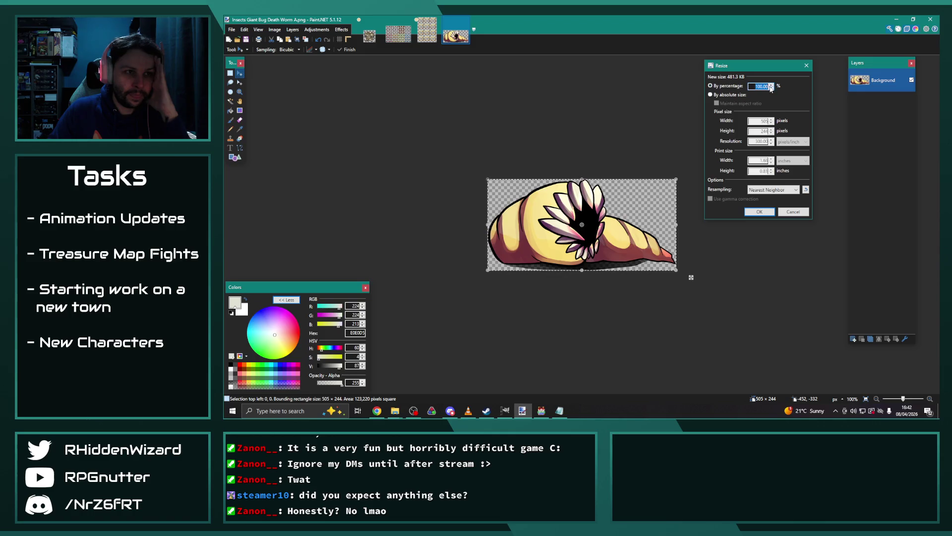
text(50)
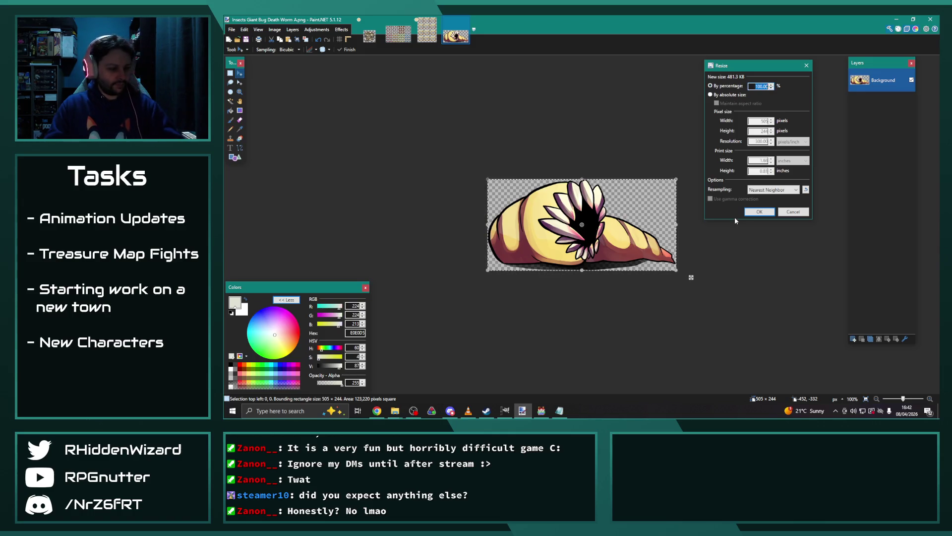
click(759, 211)
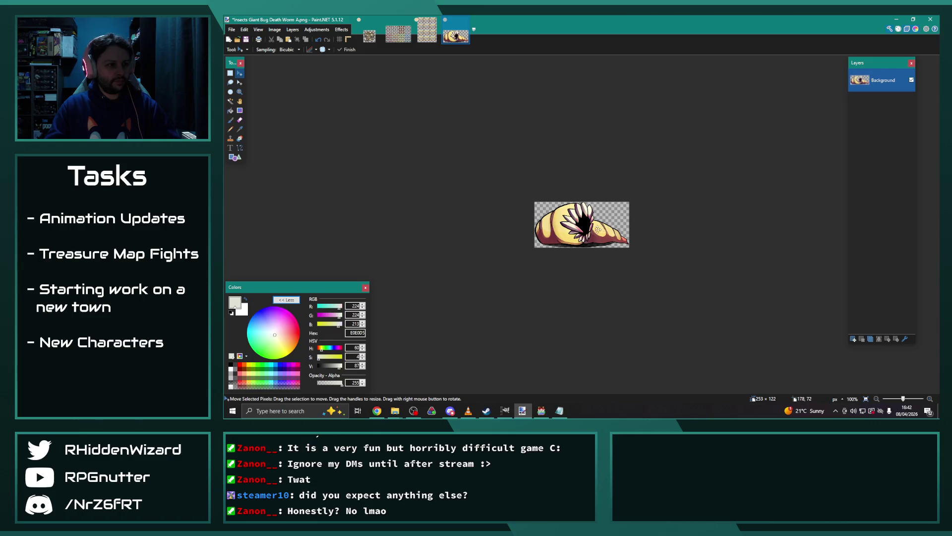
scroll(599, 227, up, 5)
scroll(645, 237, up, 2)
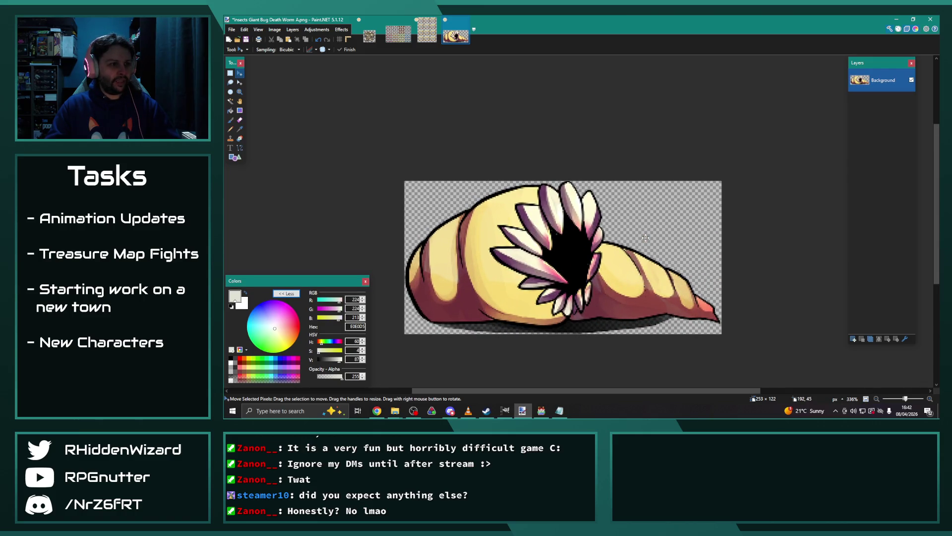
scroll(648, 252, down, 4)
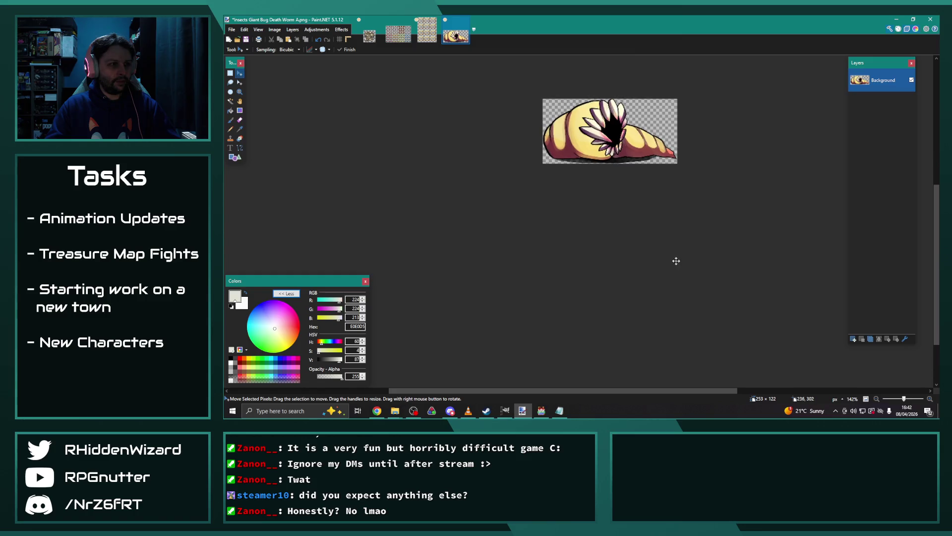
Step: Save it as 'Insects Giant Bug Death Worm A_edit.png' in Radiant Army IV/img/sv_enemies
click(227, 20)
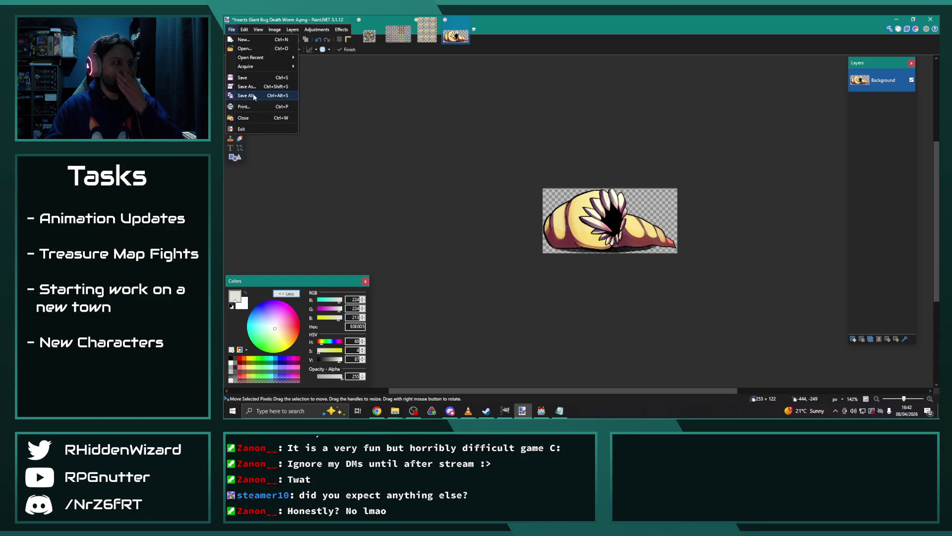
key(Escape)
key(ctrl+shift+s)
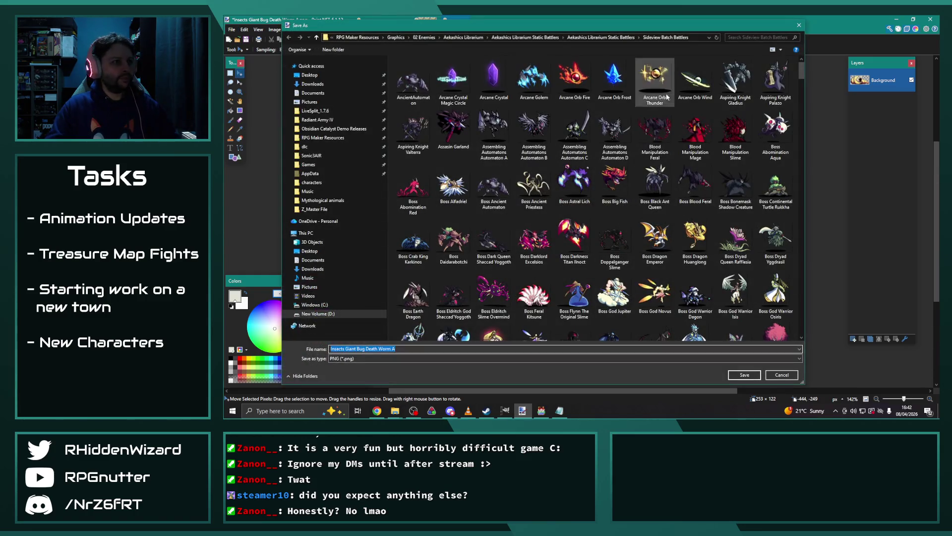
click(317, 120)
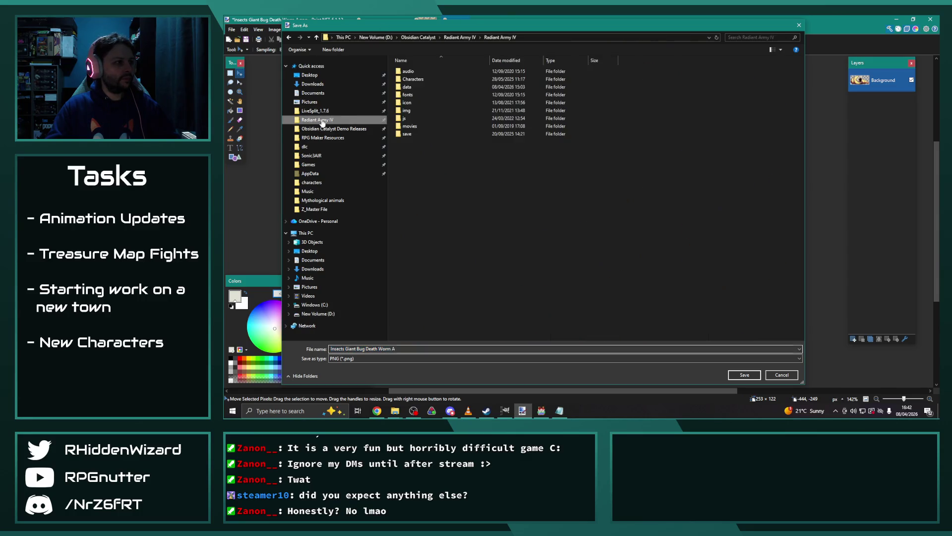
double_click(415, 111)
double_click(415, 142)
click(427, 350)
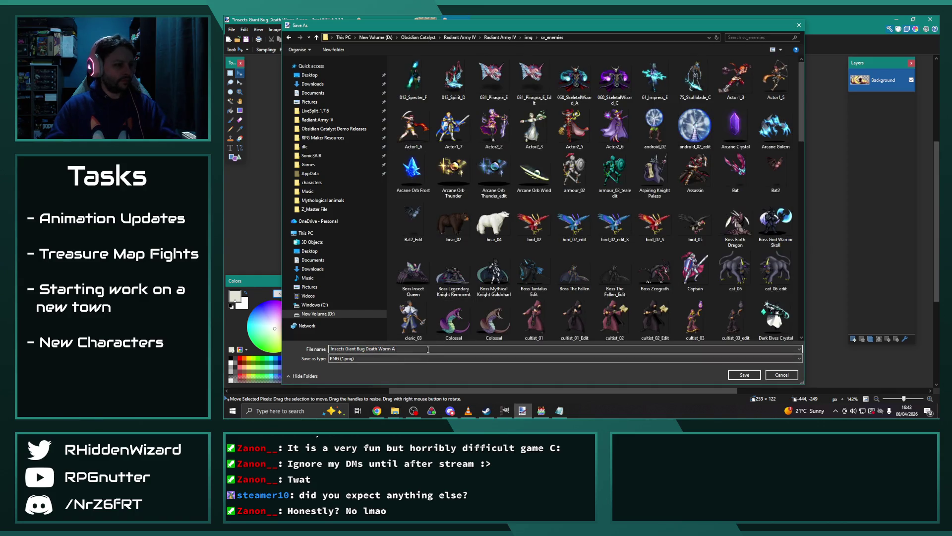
text(_edit)
key(Return)
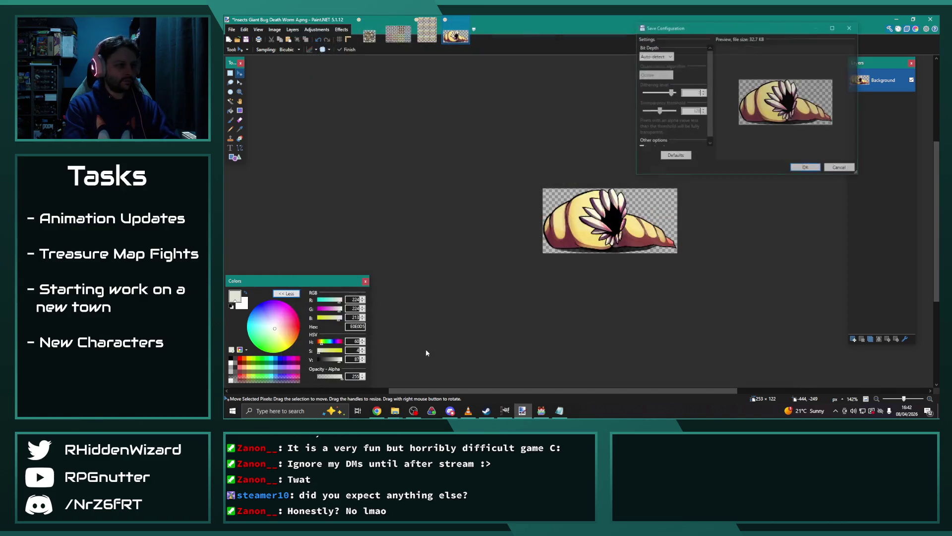
click(806, 168)
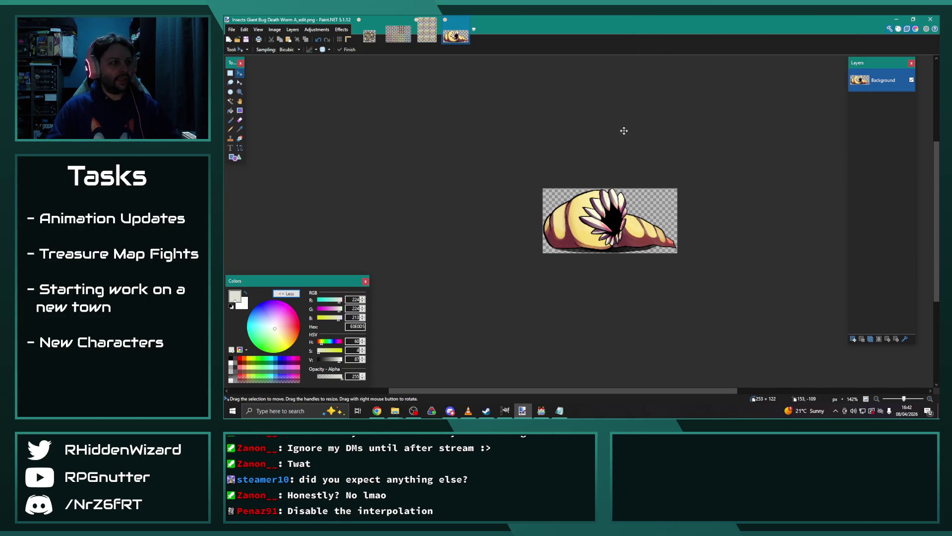
Step: Undo the resize, crop the canvas to 50% anchored top-left with transparent fill, then undo it
key(ctrl+d)
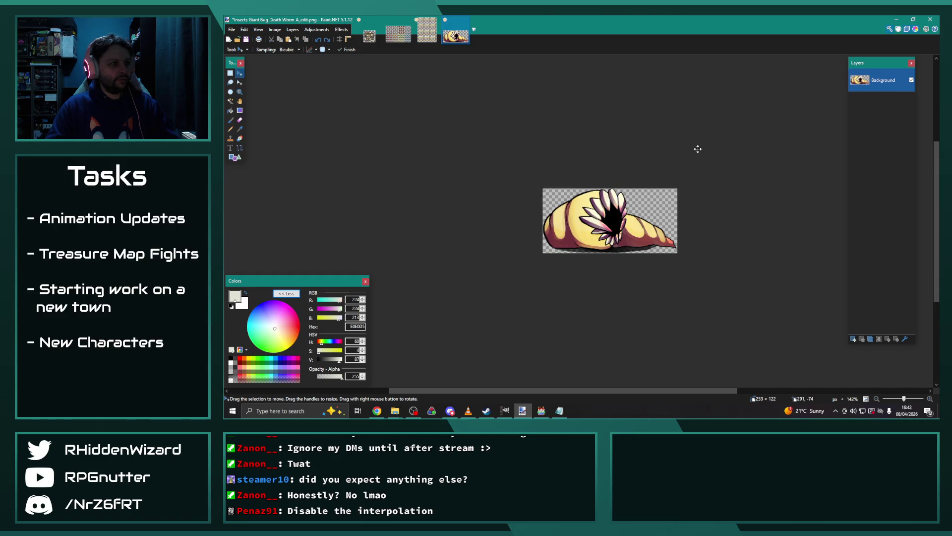
key(ctrl+z)
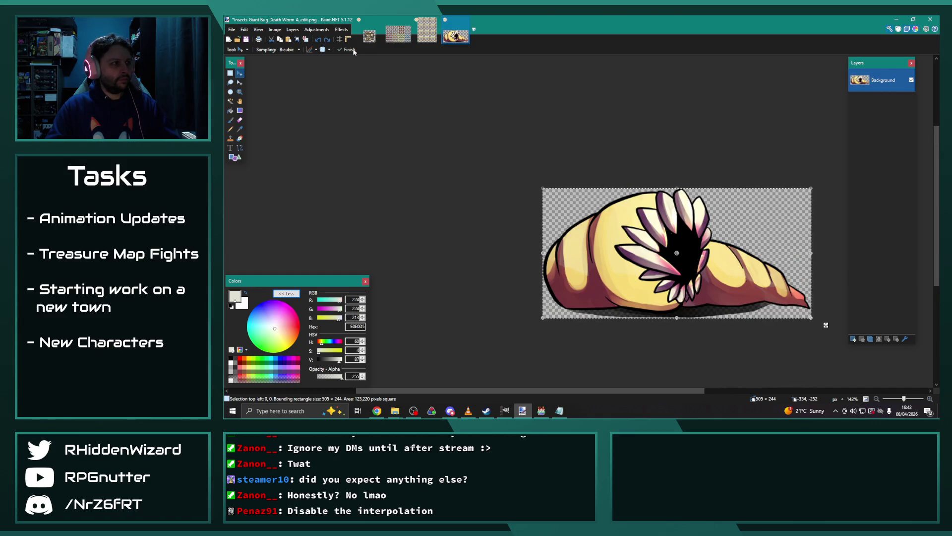
click(274, 29)
click(289, 58)
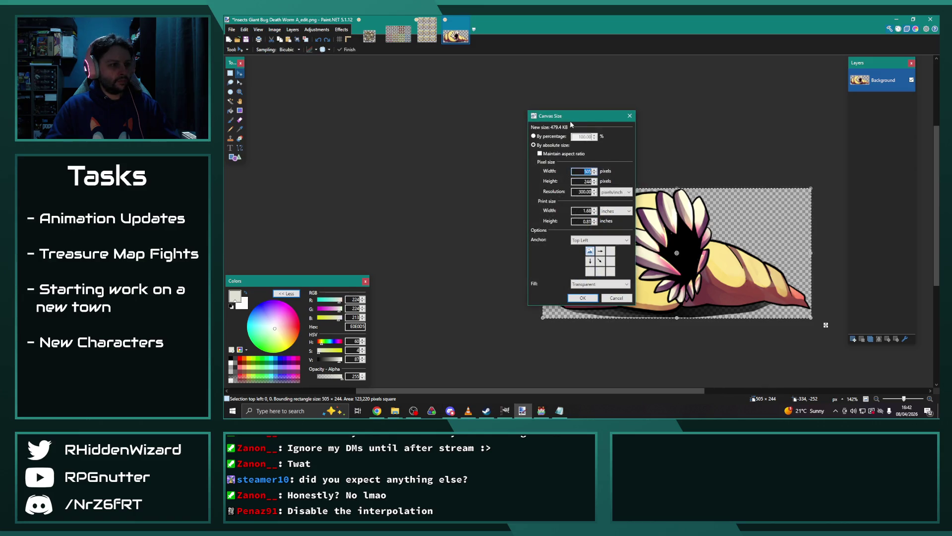
drag(578, 122, 629, 44)
click(584, 59)
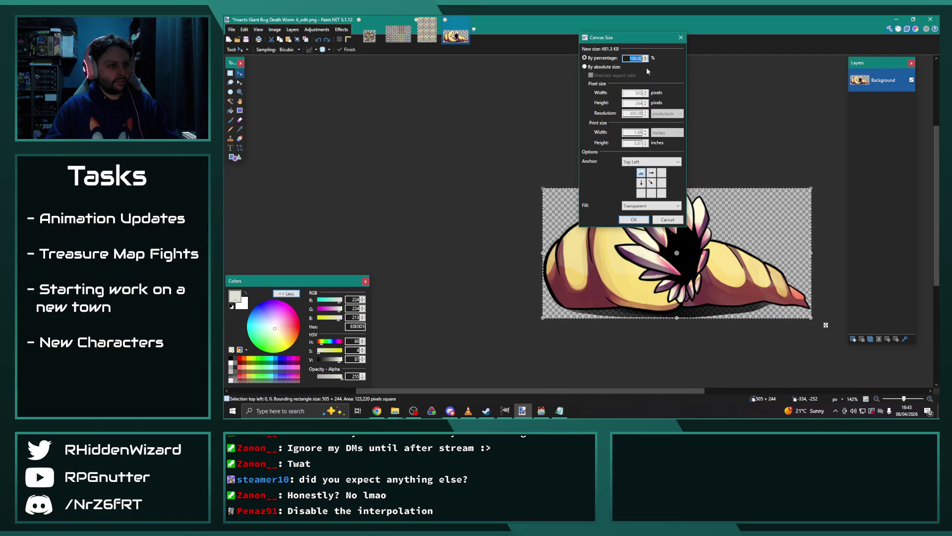
text(50)
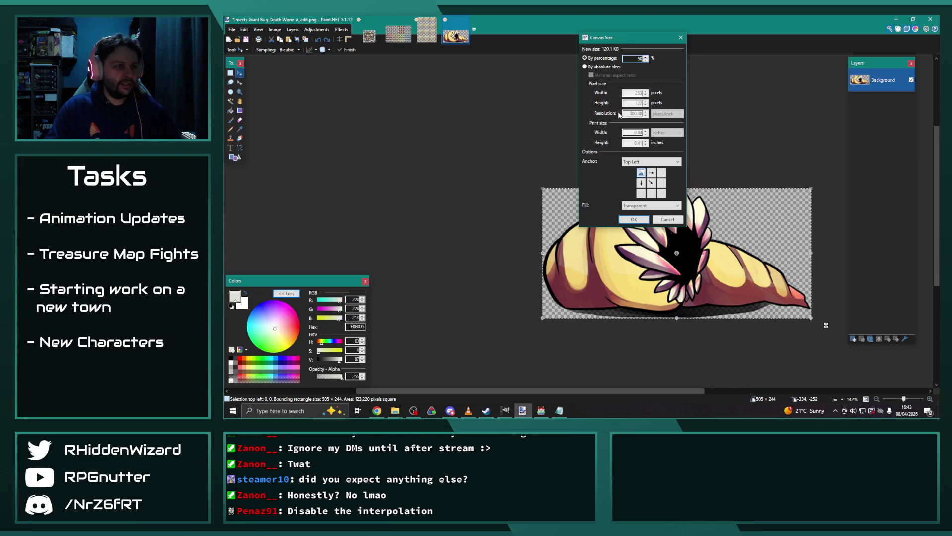
click(647, 161)
click(647, 162)
click(647, 205)
click(640, 214)
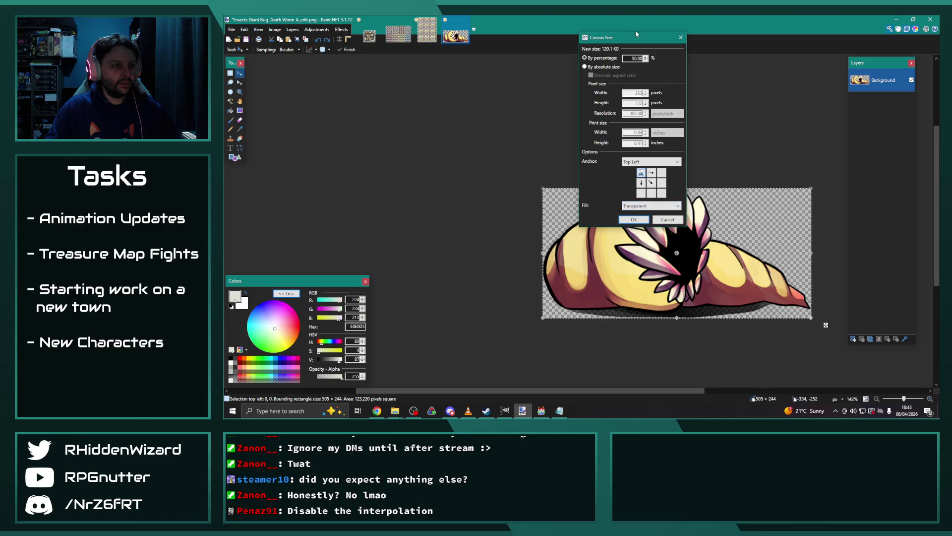
drag(624, 37, 436, 76)
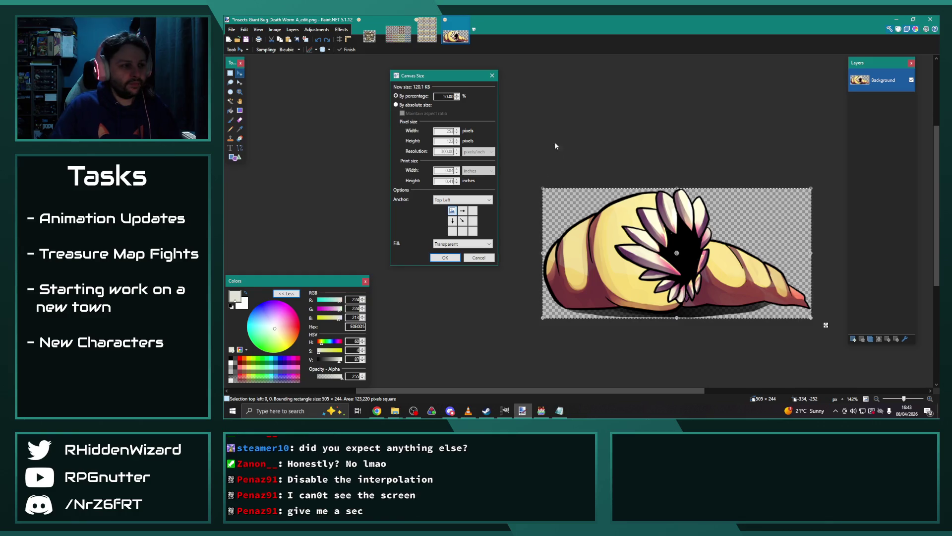
click(436, 257)
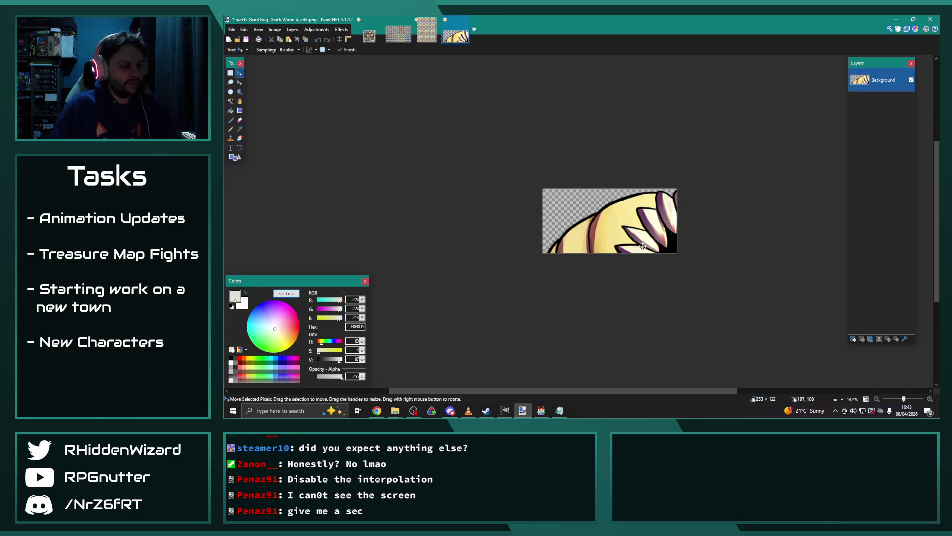
key(ctrl+z)
Step: Resize the worm to 50% (253×122) with Nearest Neighbor, then open RPG Maker's Enemies database
click(274, 29)
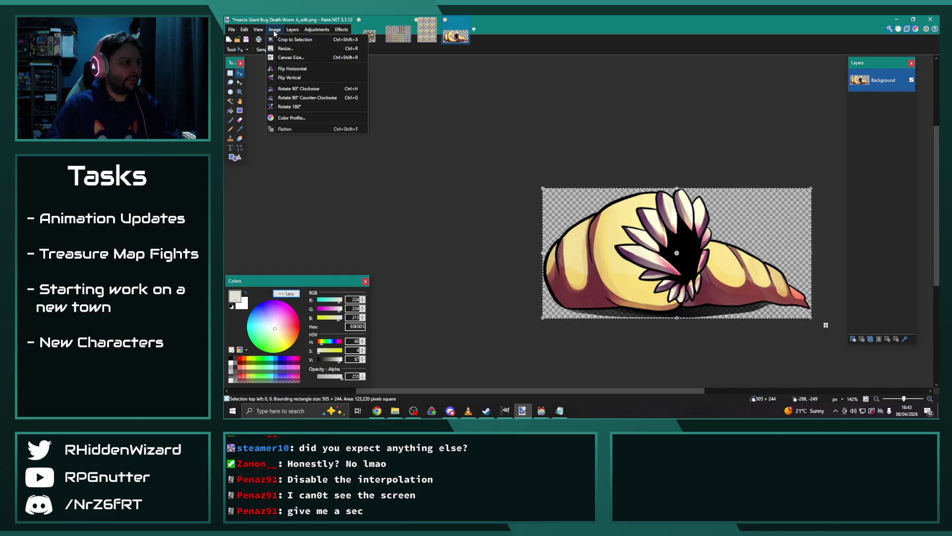
click(285, 49)
drag(575, 134, 464, 91)
click(424, 110)
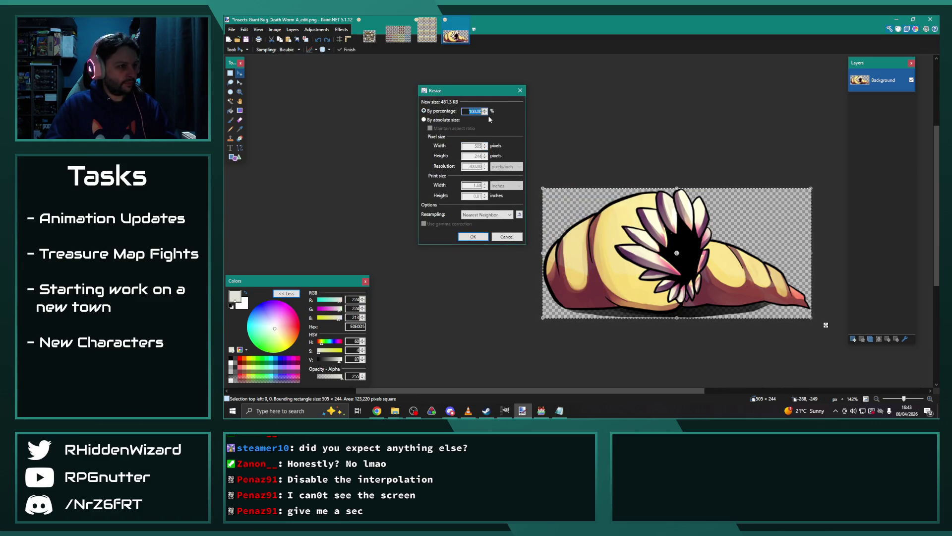
text(50)
click(495, 216)
click(499, 218)
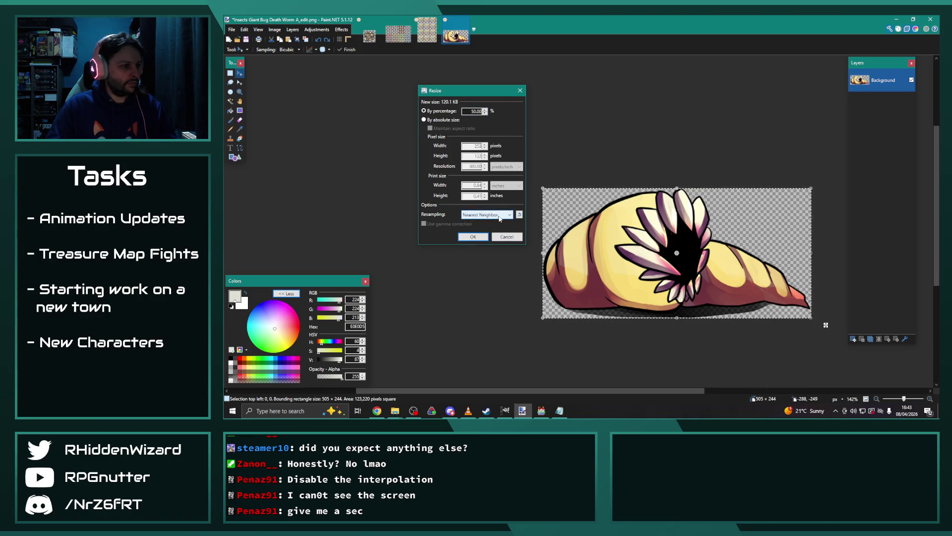
click(501, 217)
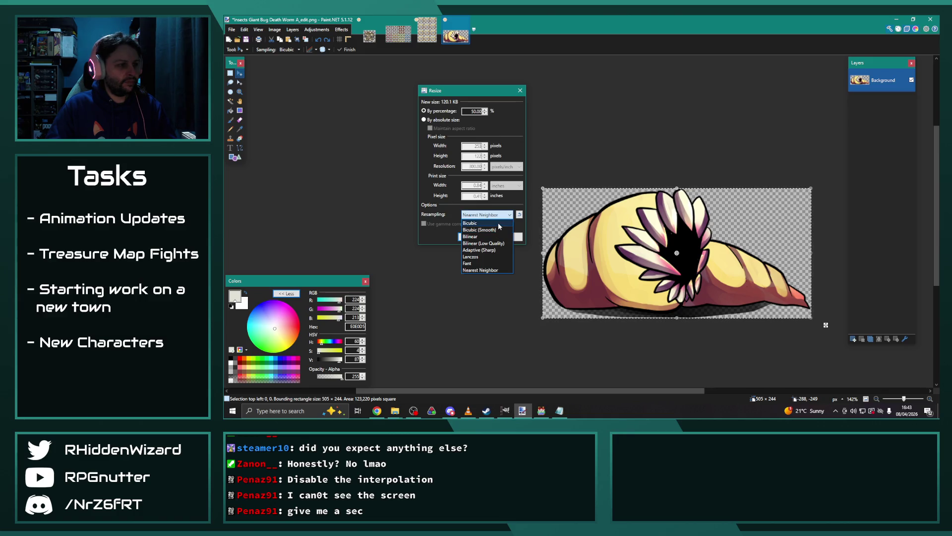
click(481, 270)
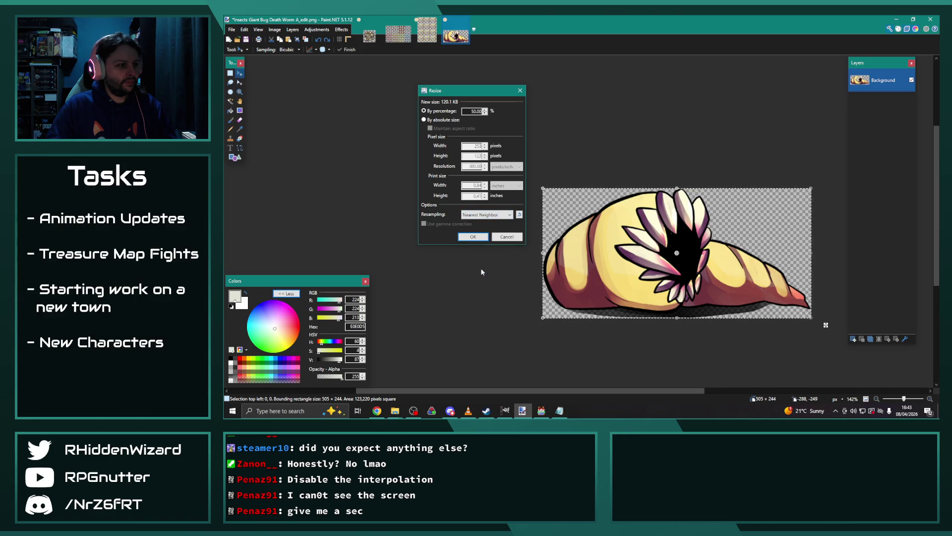
click(472, 237)
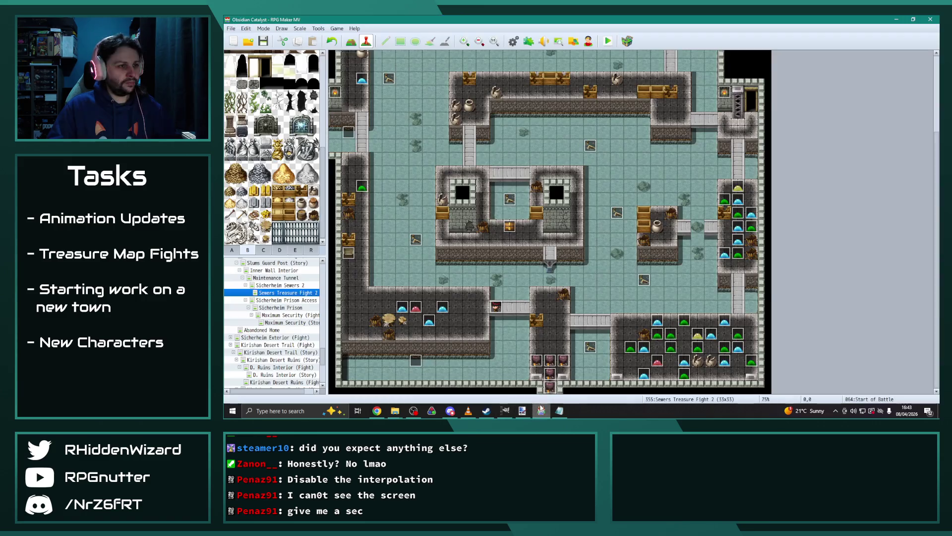
click(541, 411)
click(512, 42)
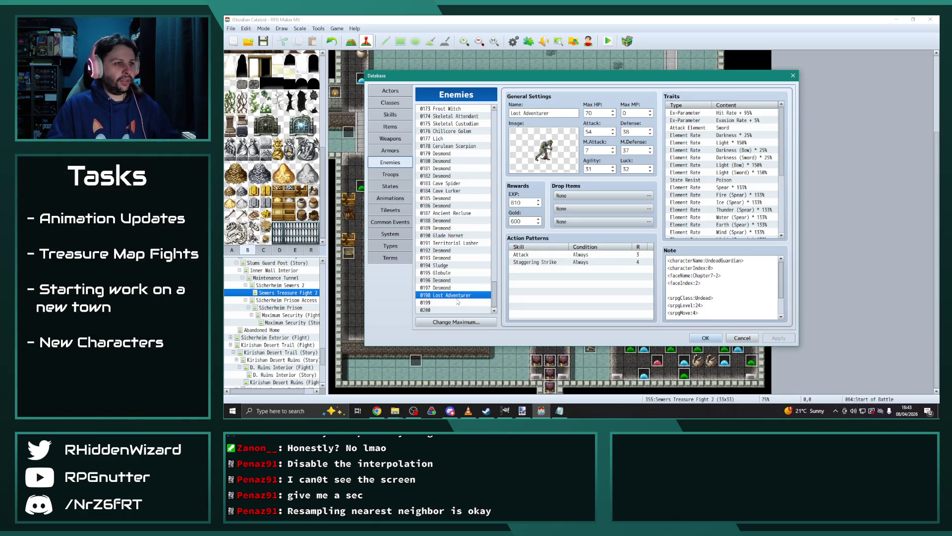
Step: Copy enemy 0198 Lost Adventurer into slot 0199 and give it the worm battler image
click(450, 296)
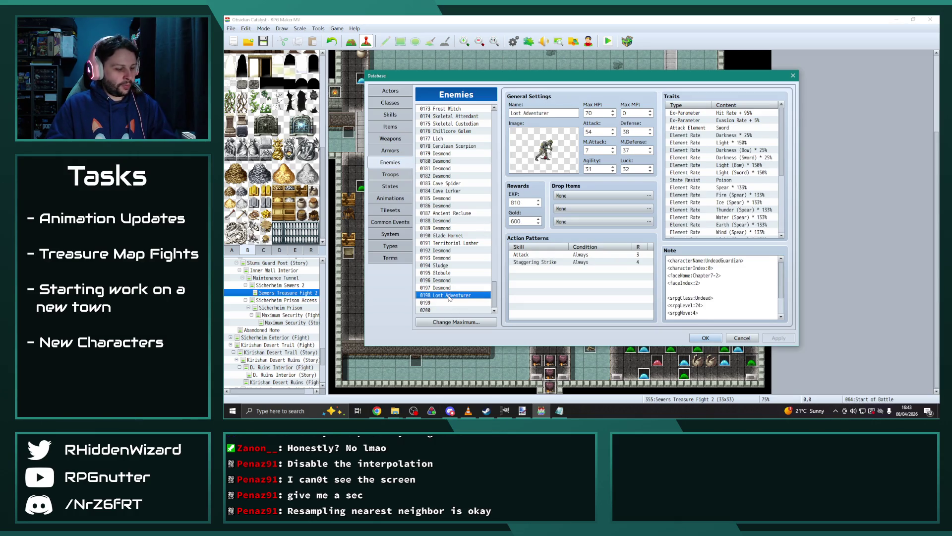
click(451, 303)
key(ctrl+v)
double_click(544, 149)
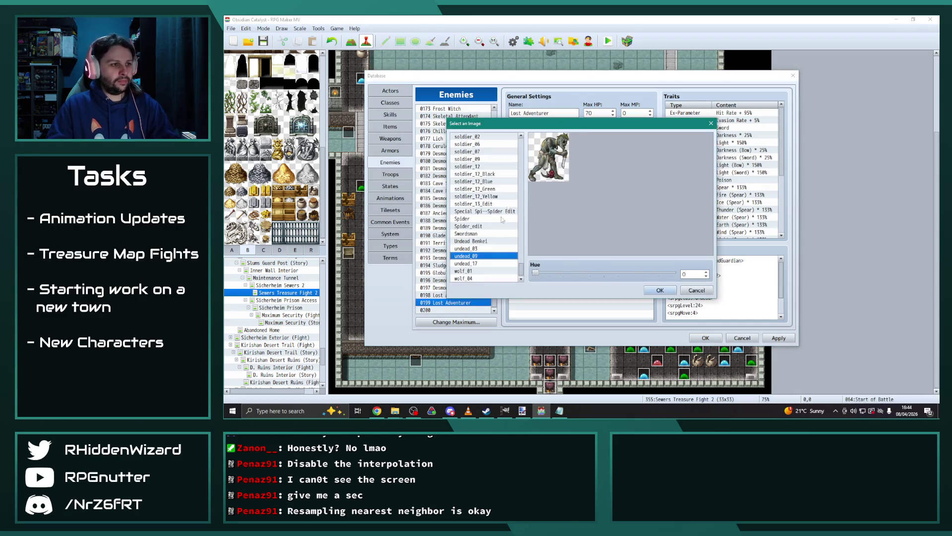
mouse_move(522, 272)
mouse_down()
mouse_move(528, 215)
mouse_move(521, 218)
mouse_up()
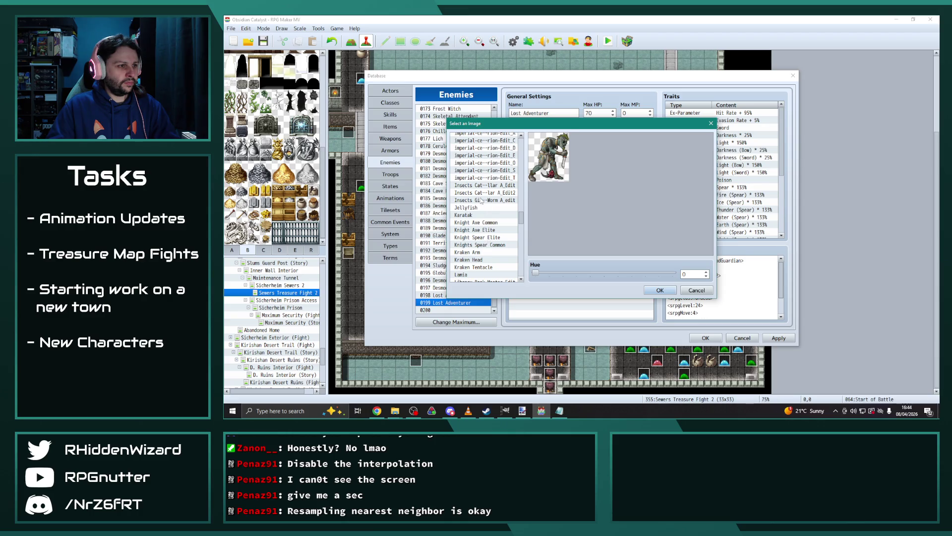
click(482, 200)
click(659, 290)
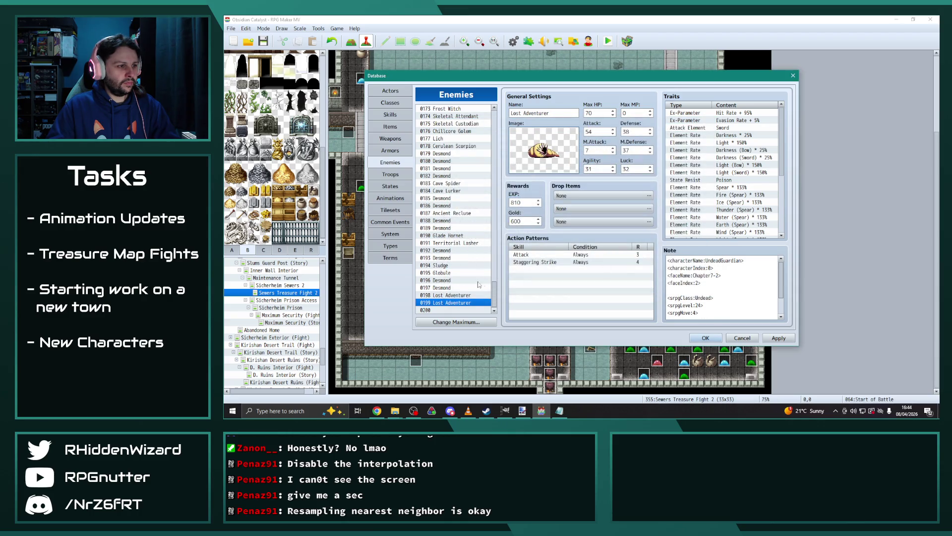
Step: Edit the characterName line in the notes of enemies 0198 and 0199
click(467, 297)
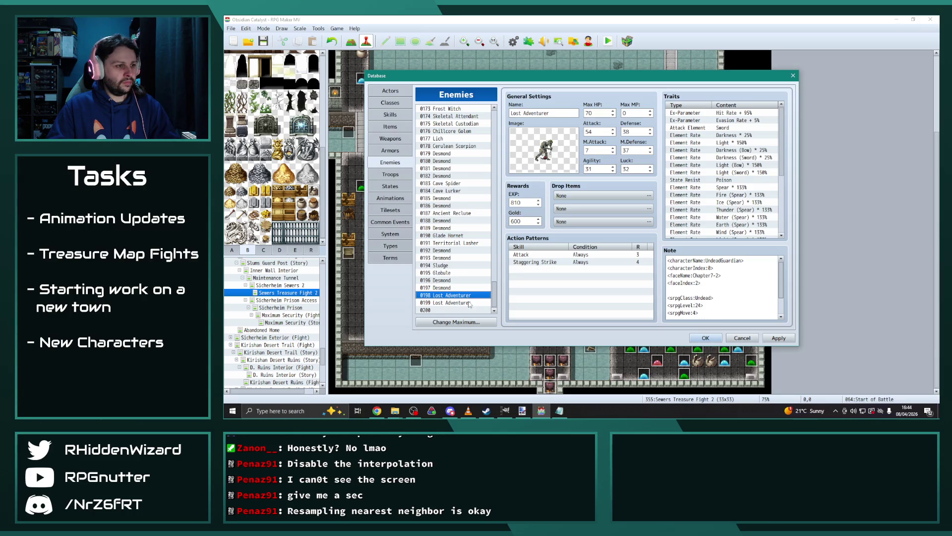
click(469, 303)
click(466, 296)
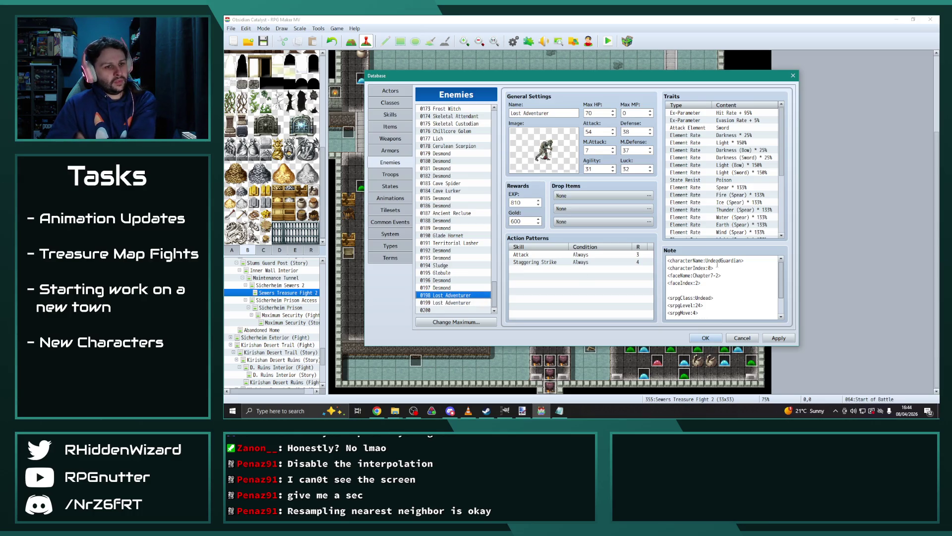
double_click(723, 260)
text(LostAdventur)
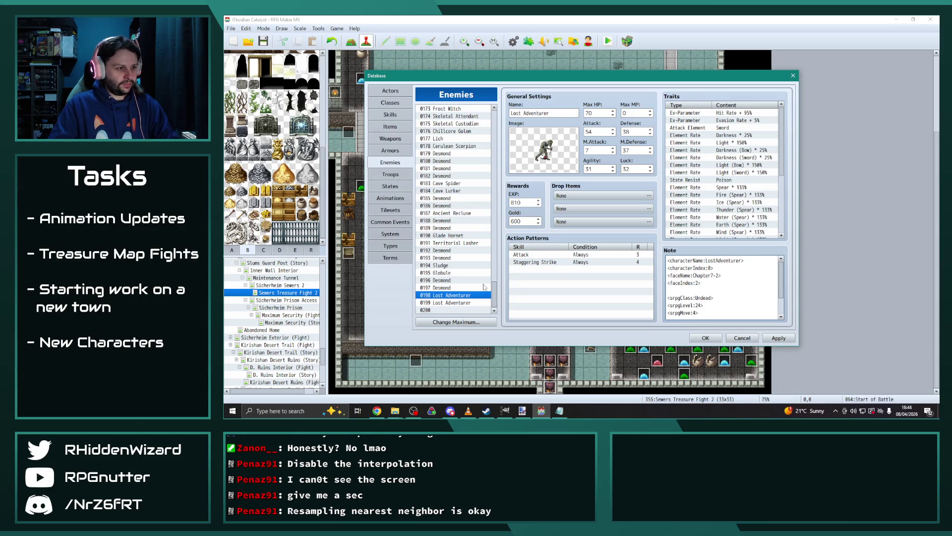
click(455, 303)
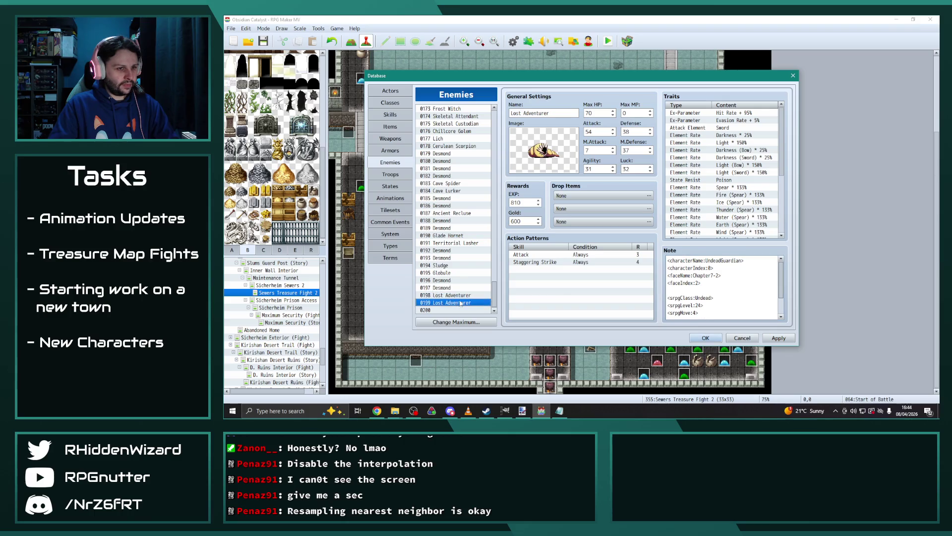
double_click(725, 262)
text(Larva_edit)
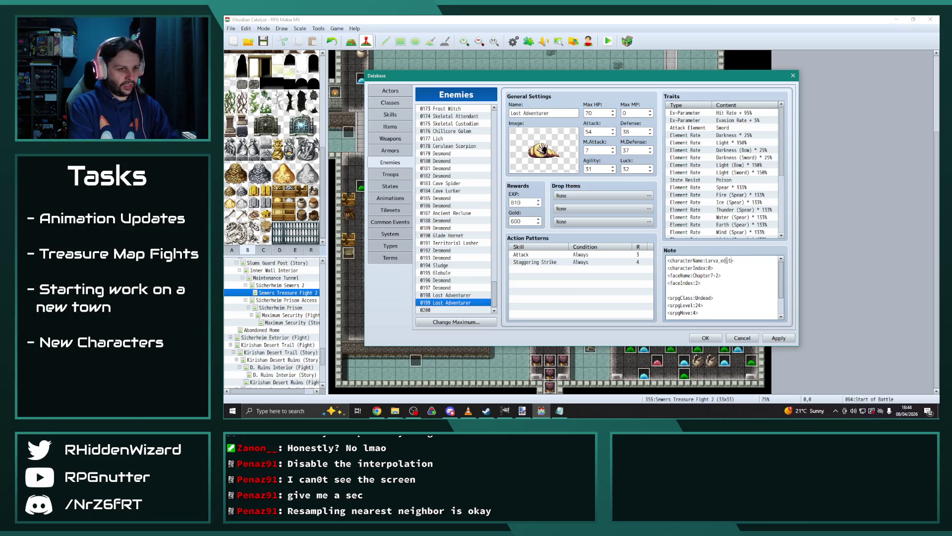
click(456, 296)
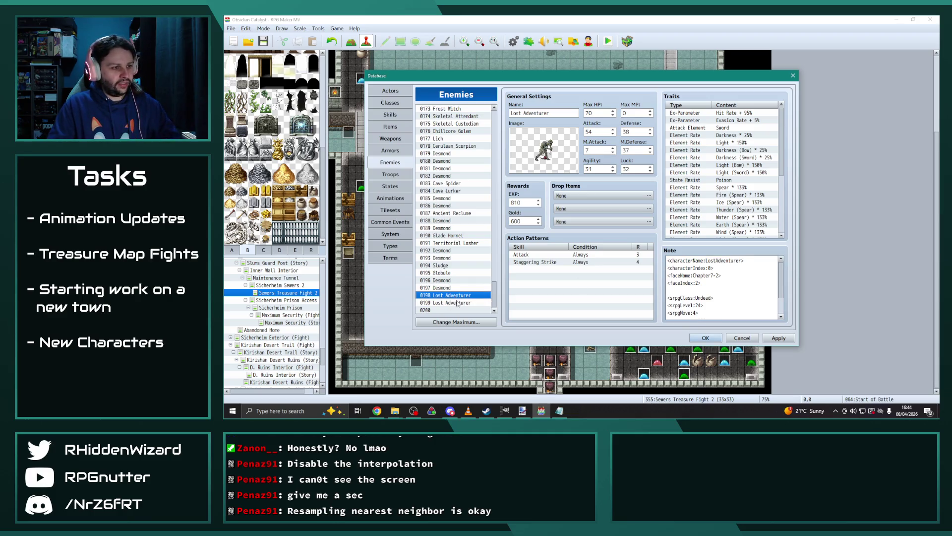
Step: Close Paint.NET, discarding the unsaved image changes
click(522, 411)
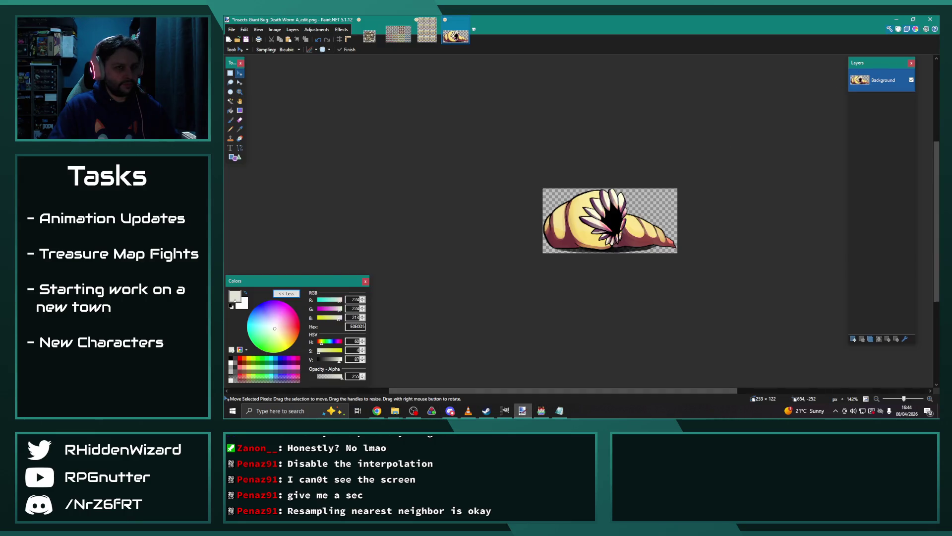
click(930, 21)
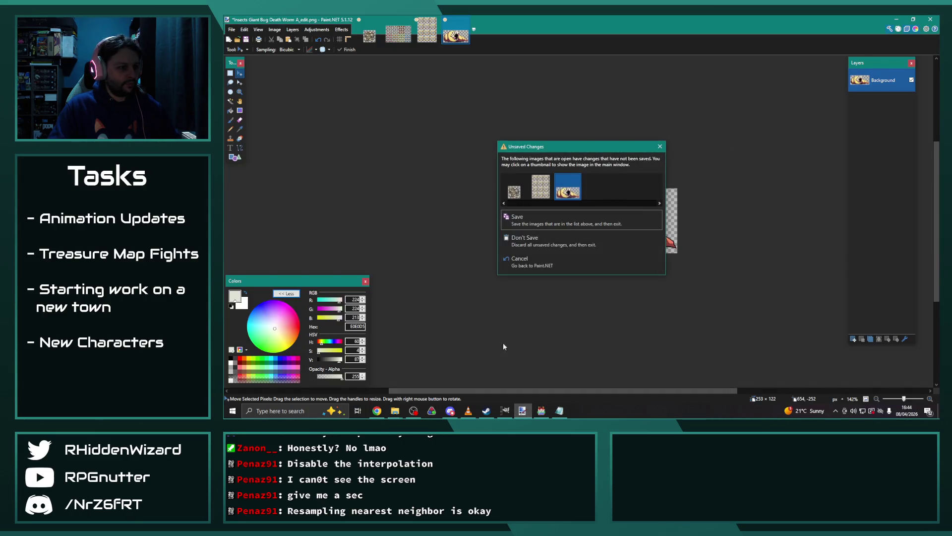
click(554, 245)
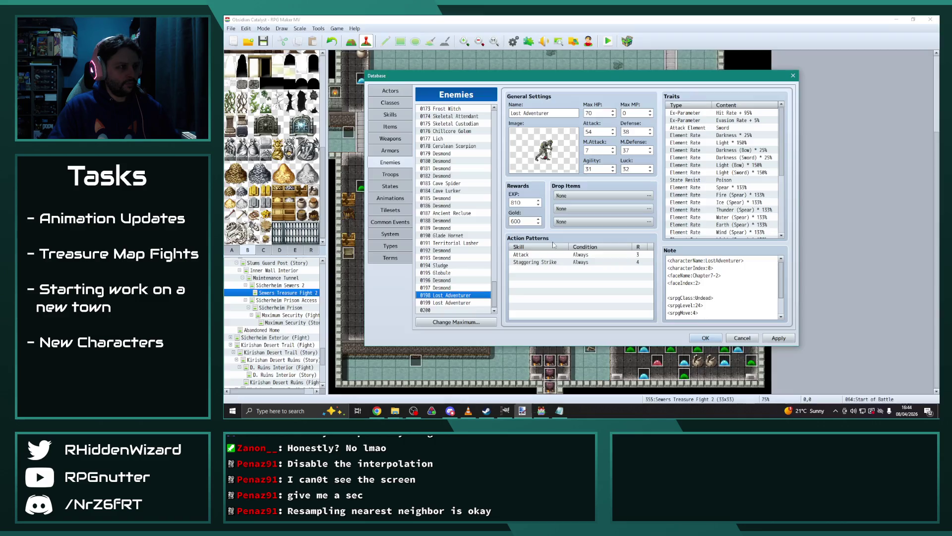
mouse_move(393, 415)
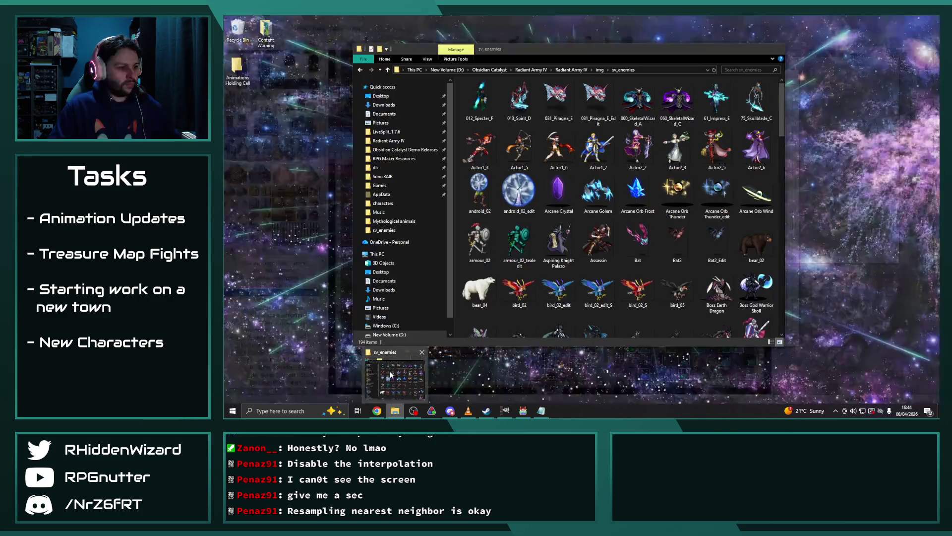
Step: Move the Explorer window from sv_enemies up to img and open the characters folder
click(416, 361)
mouse_move(630, 50)
mouse_down()
mouse_move(834, 49)
mouse_move(723, 49)
mouse_up()
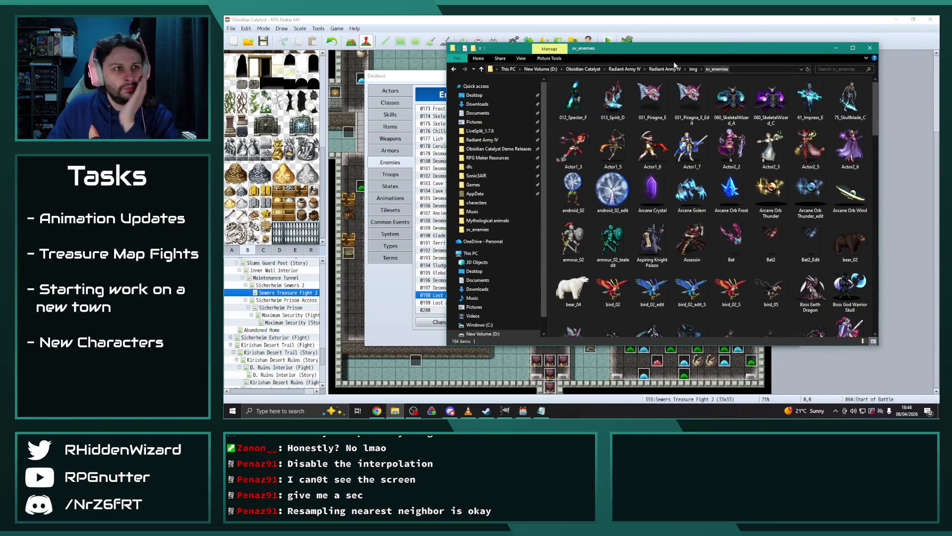
click(692, 69)
double_click(573, 115)
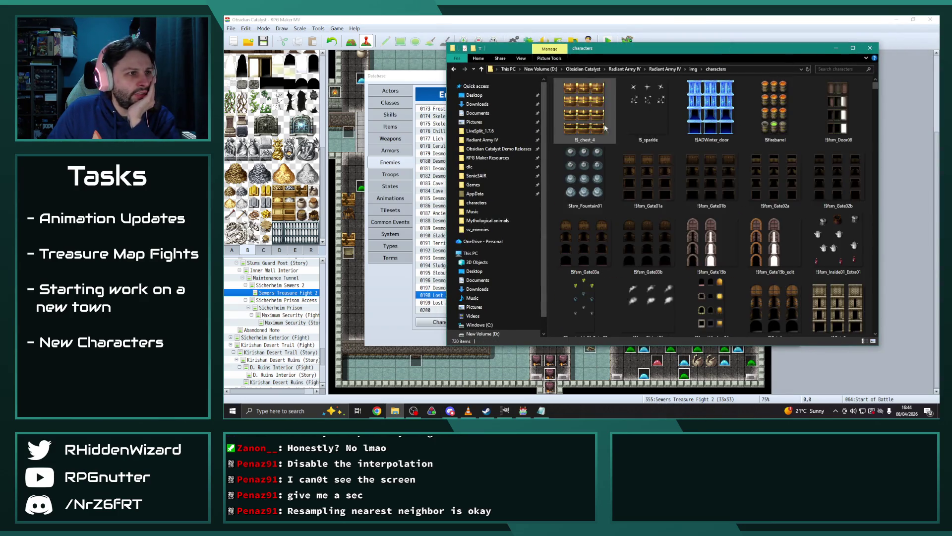
mouse_move(876, 88)
mouse_down()
mouse_move(879, 325)
mouse_move(885, 279)
mouse_up()
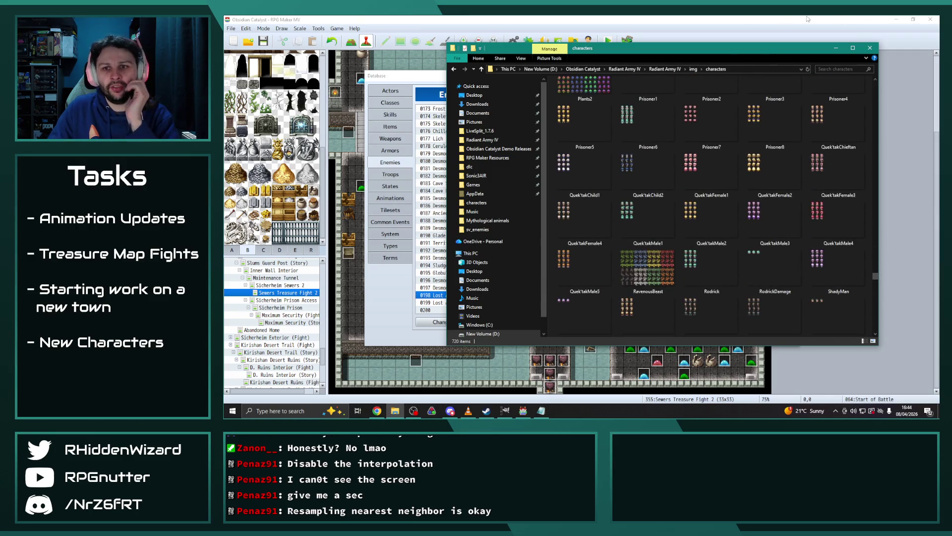
key(alt+Tab)
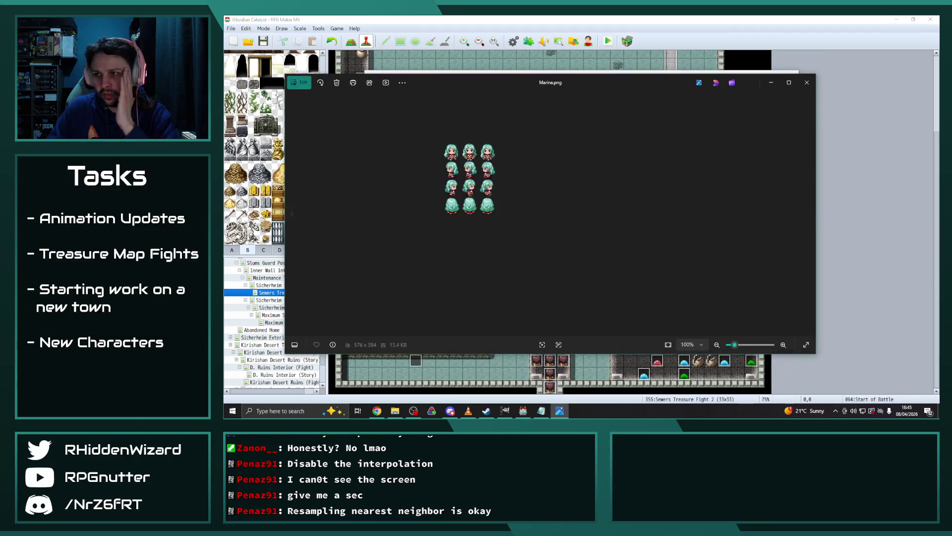
Step: Close the Marina and LostAdventurer sprite sheet previews in Photos
click(807, 81)
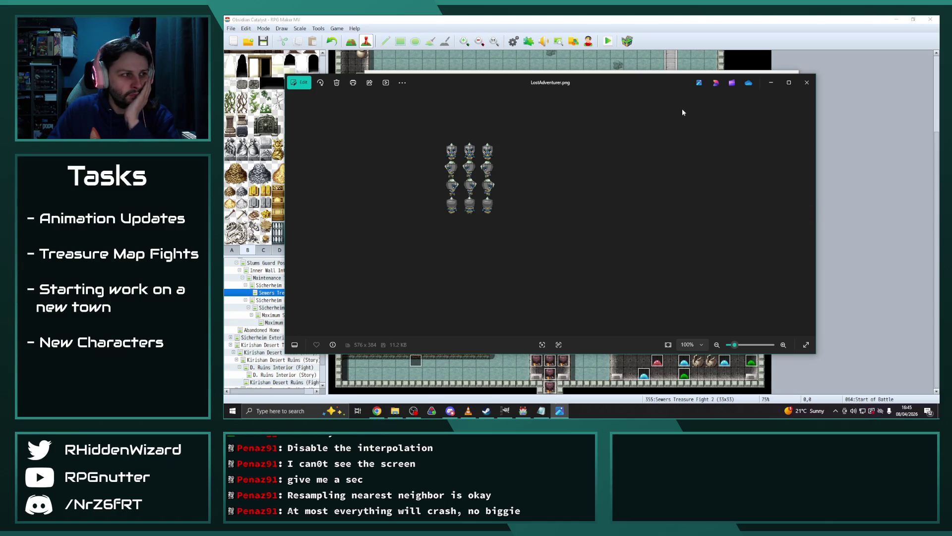
click(806, 83)
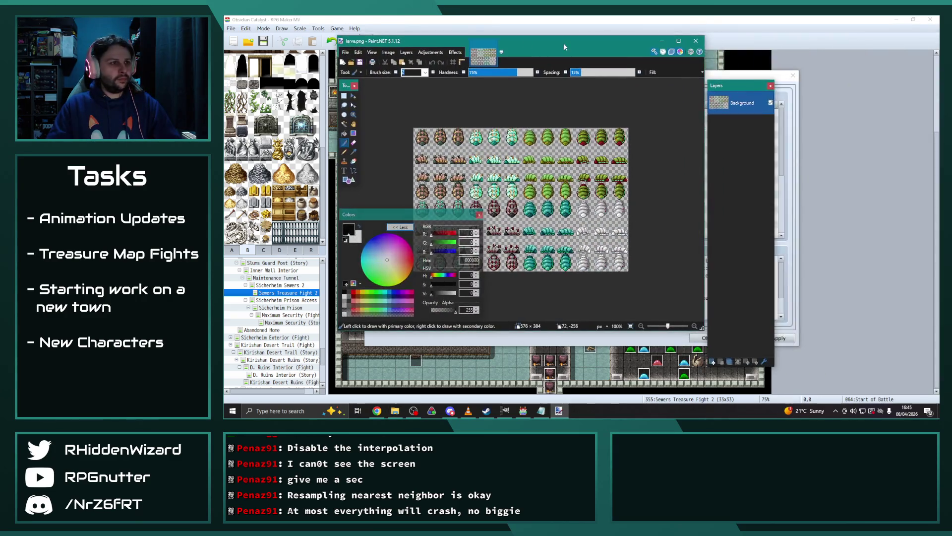
Step: Rectangle-select the three middle larva columns in larva.png
scroll(620, 184, up, 1)
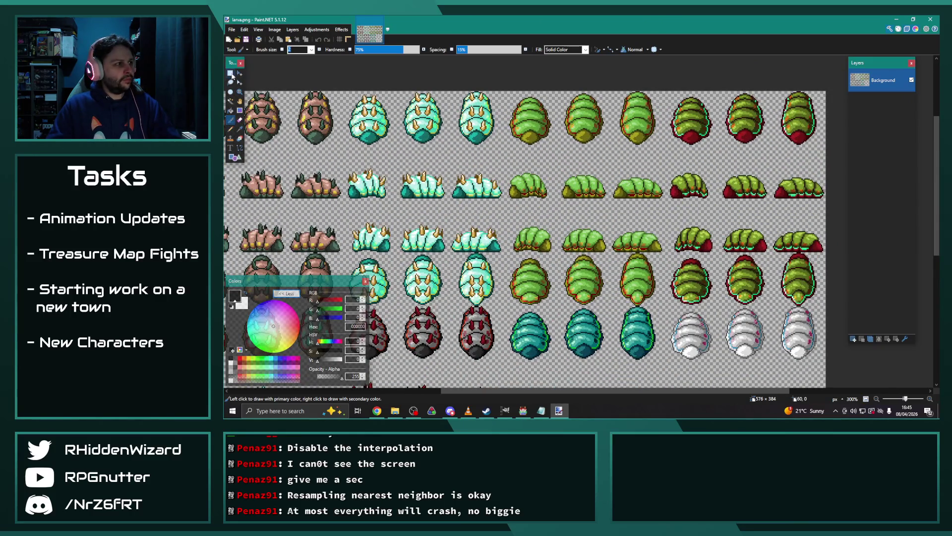
key(s)
drag(500, 91, 614, 222)
click(480, 95)
mouse_move(509, 89)
mouse_down()
mouse_move(564, 270)
mouse_move(654, 307)
mouse_move(668, 296)
mouse_move(679, 306)
mouse_up()
scroll(660, 303, up, 3)
scroll(657, 303, up, 2)
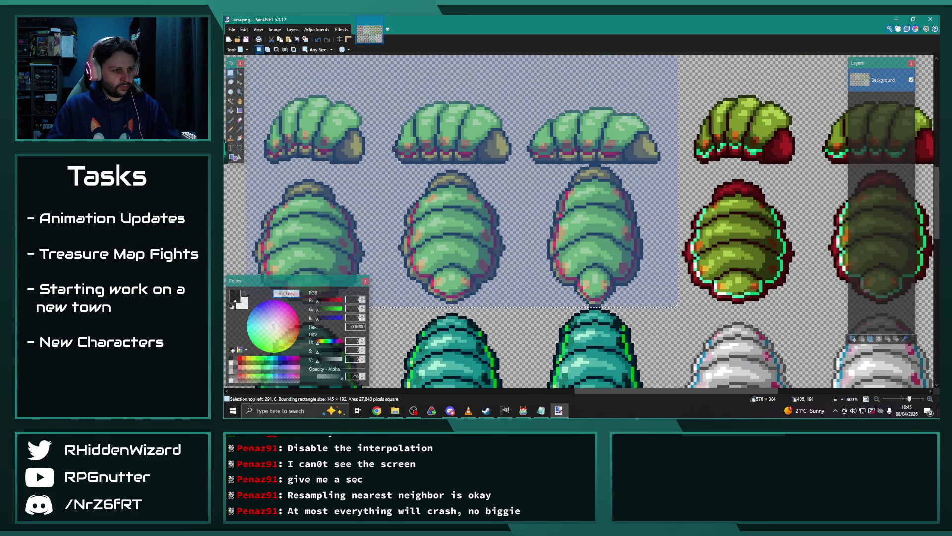
scroll(648, 291, down, 4)
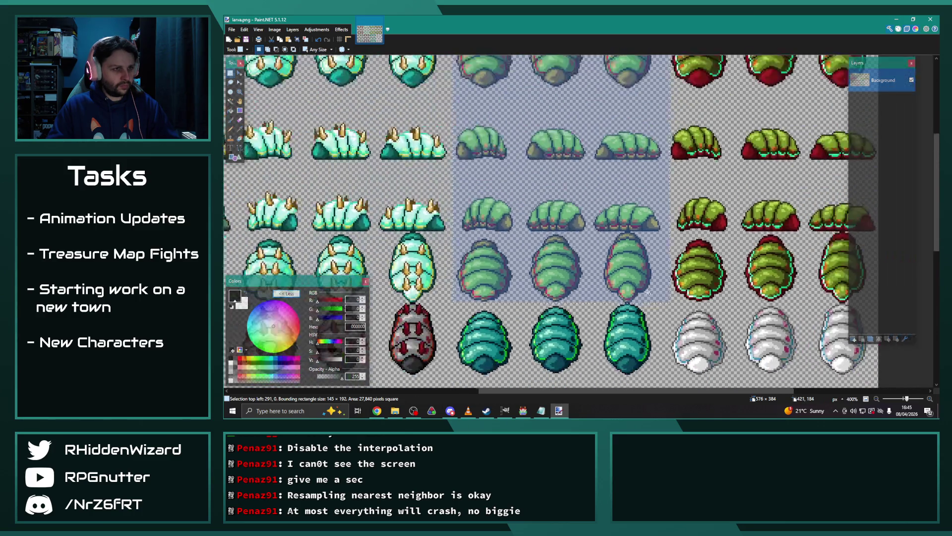
Step: Shift the selected larvae's hue to about -61 with Hue/Saturation, apply, and deselect
click(316, 29)
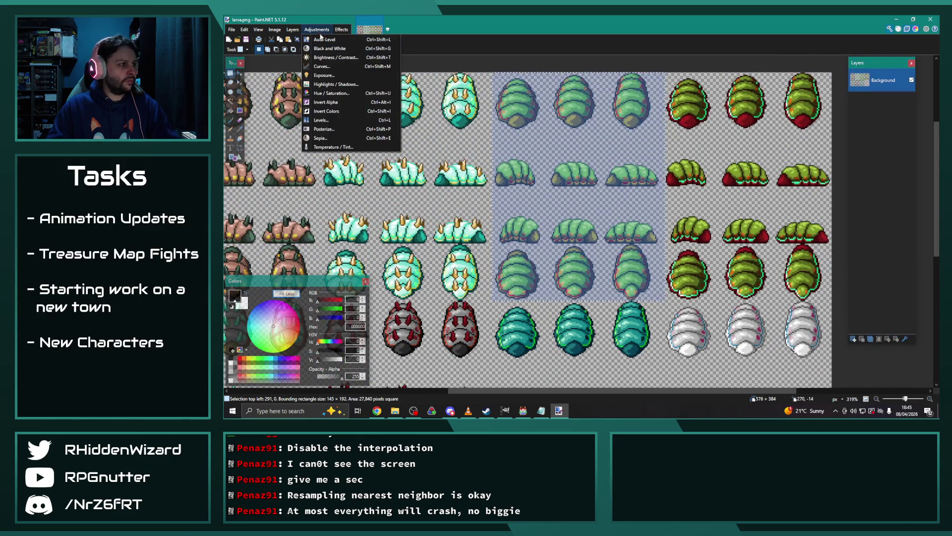
key(Escape)
key(ctrl+shift+u)
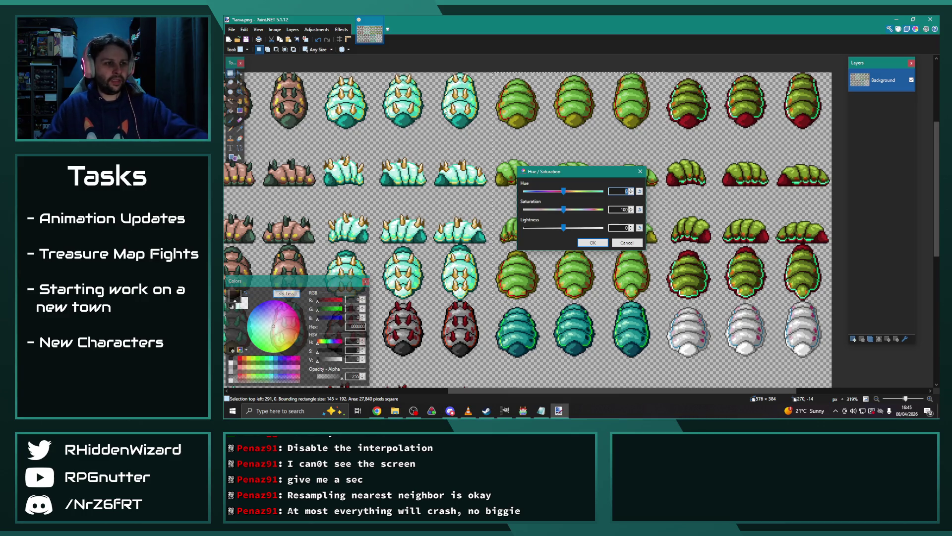
mouse_move(559, 192)
mouse_down()
mouse_move(714, 124)
mouse_move(740, 121)
mouse_move(758, 145)
mouse_up()
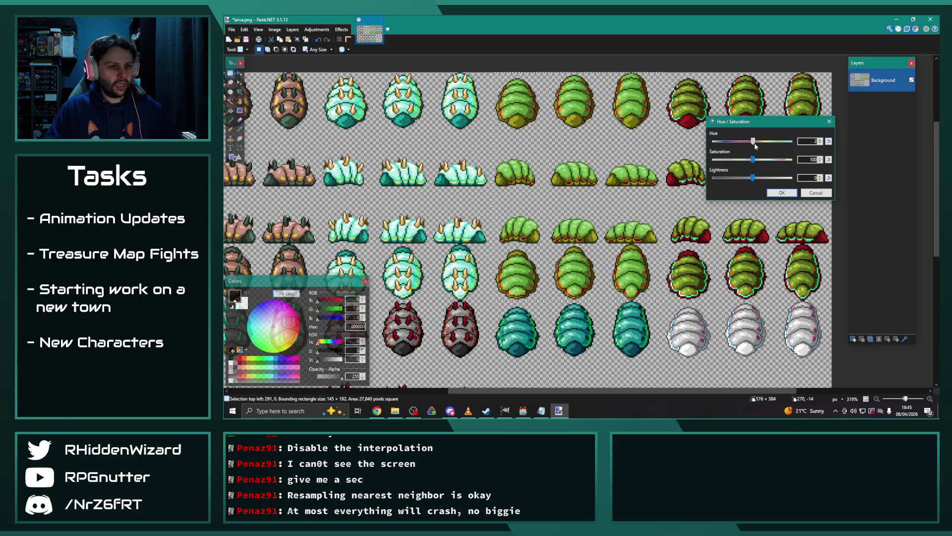
mouse_move(754, 144)
mouse_down()
mouse_move(742, 143)
mouse_move(737, 160)
mouse_move(748, 144)
mouse_move(722, 144)
mouse_move(747, 145)
mouse_up()
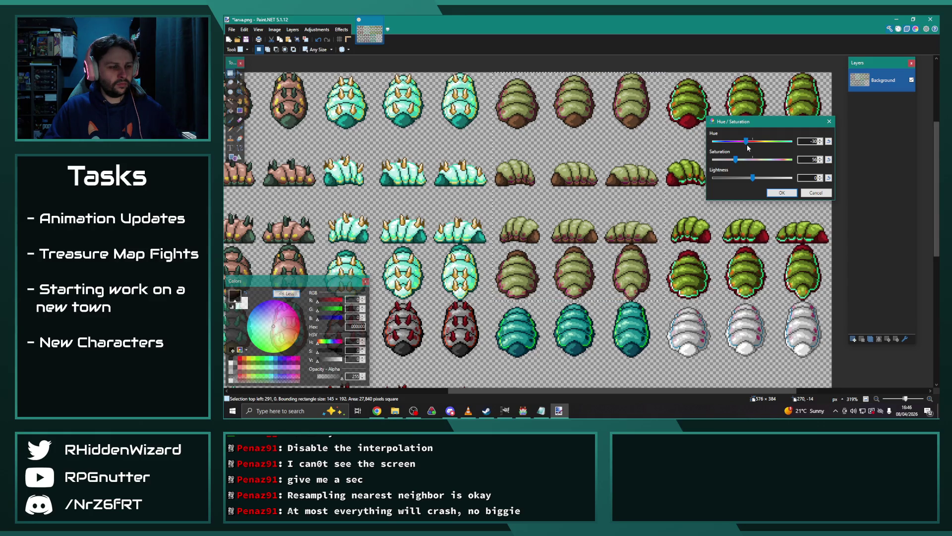
click(781, 193)
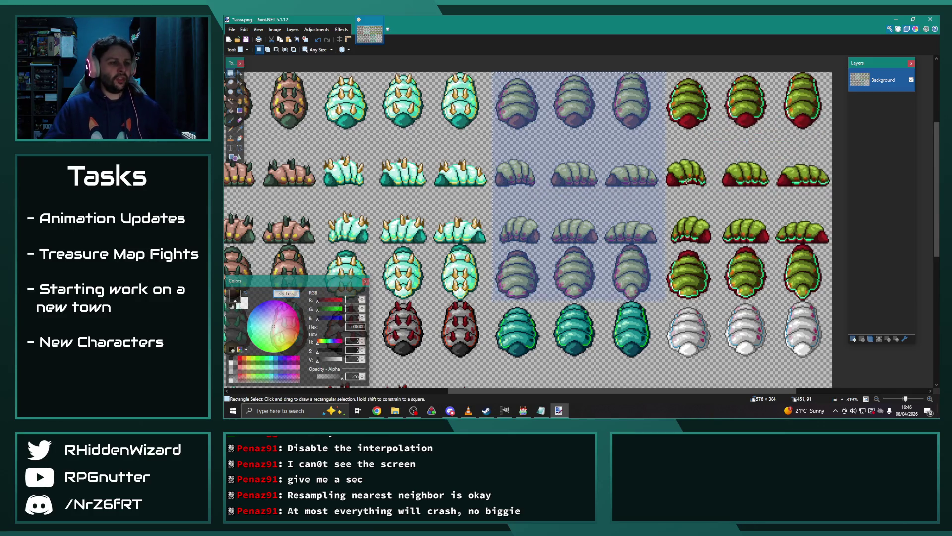
click(738, 198)
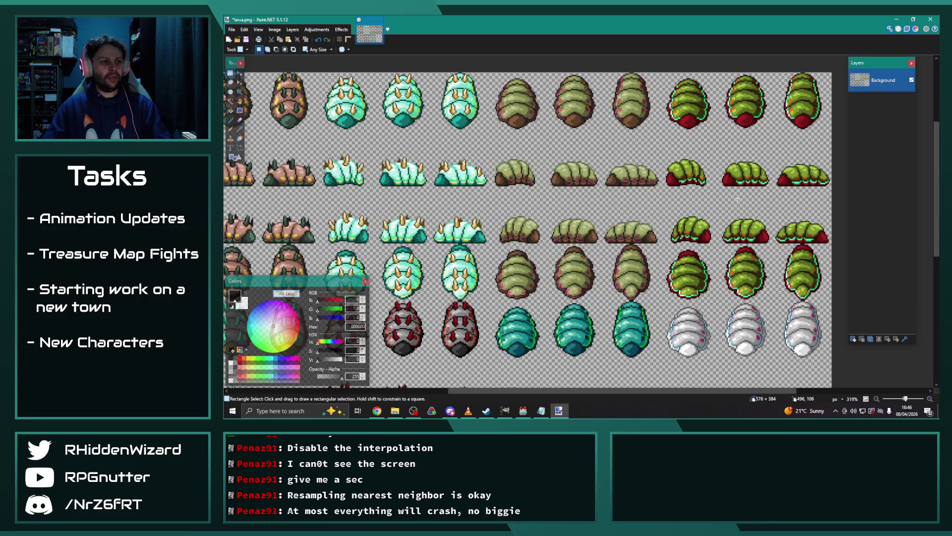
Step: Save the recoloured sheet as larva_edit.png
click(232, 30)
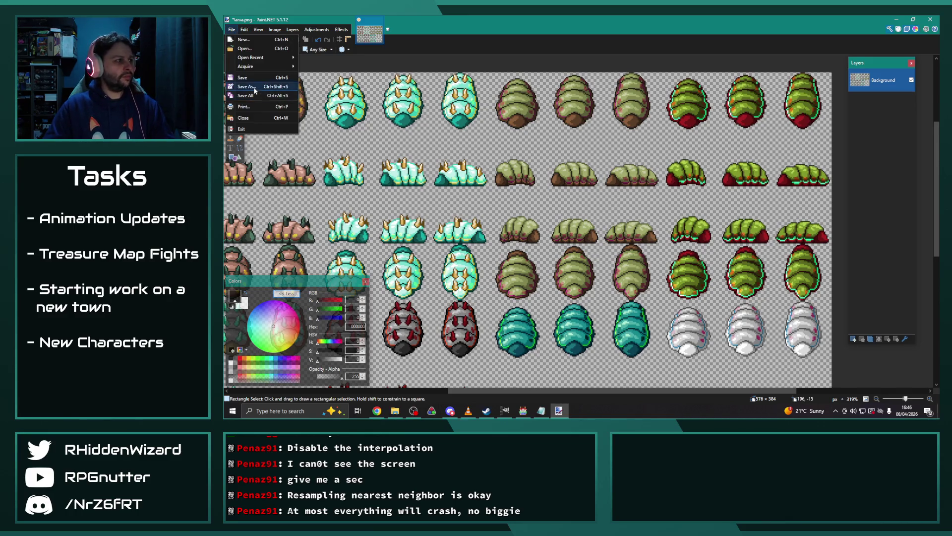
click(254, 87)
key(End)
text(_e)
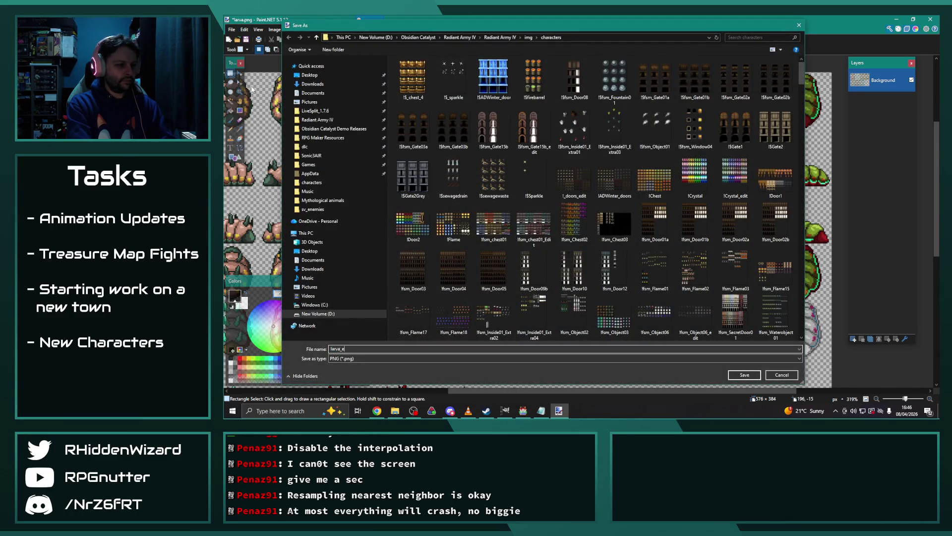
key(Return)
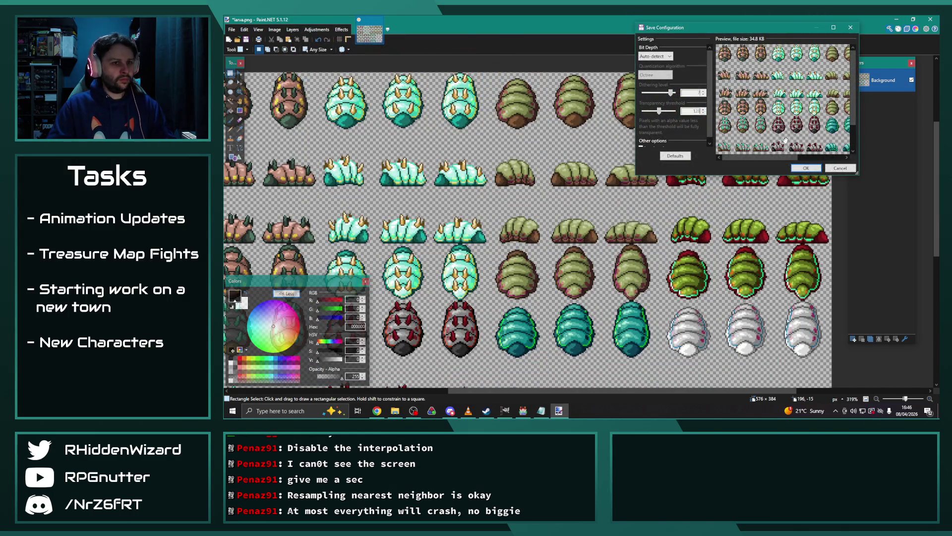
click(806, 167)
Step: Reopen the recent Death Worm edit image and recolour it pale green with Hue/Saturation
click(232, 29)
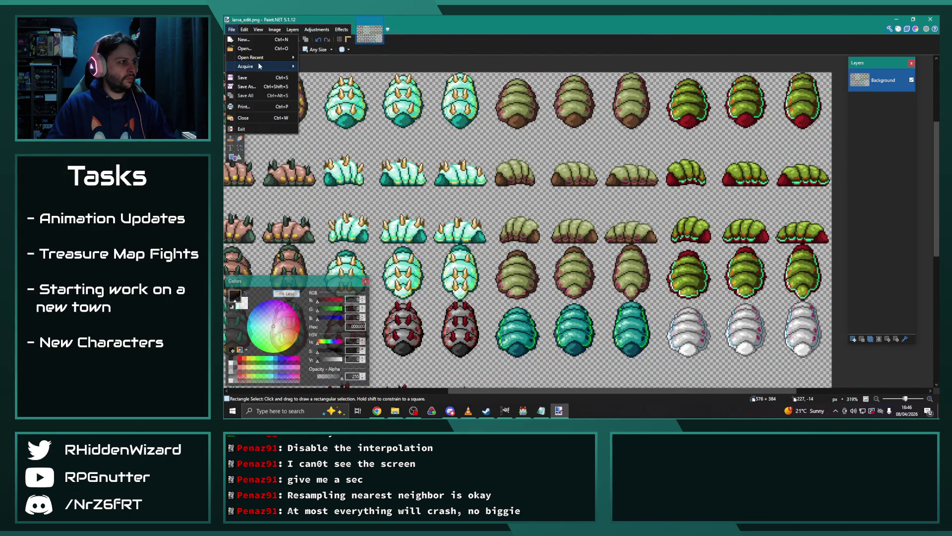
mouse_move(259, 59)
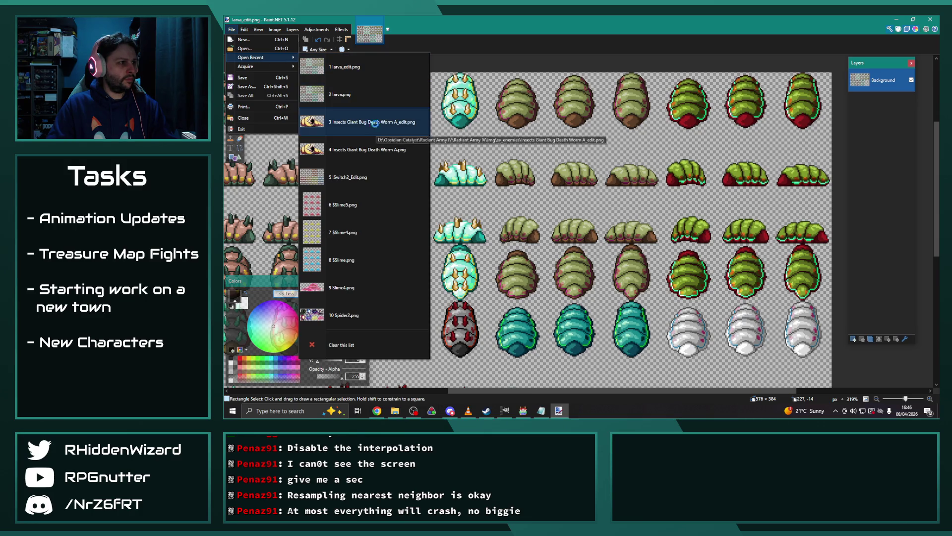
click(375, 122)
click(316, 29)
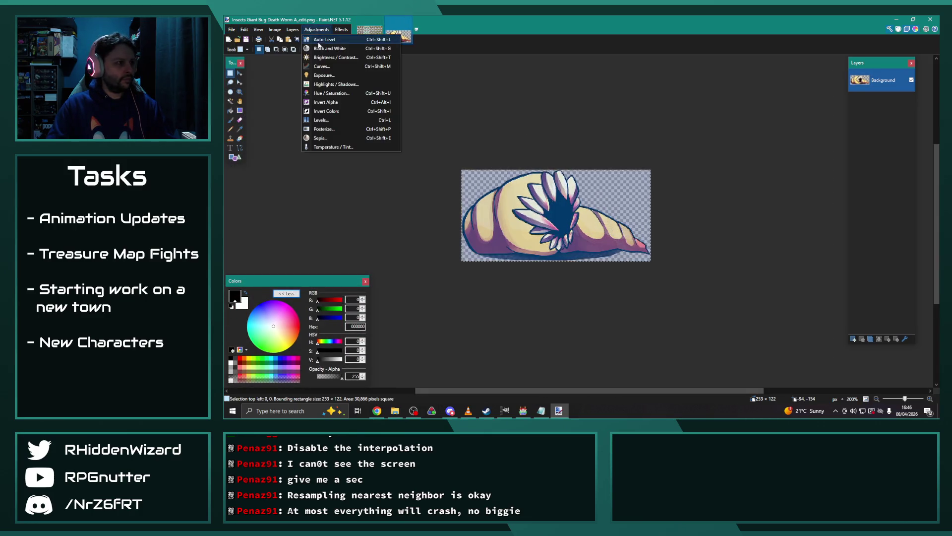
click(332, 93)
mouse_move(567, 179)
mouse_down()
mouse_move(687, 113)
mouse_move(692, 134)
mouse_up()
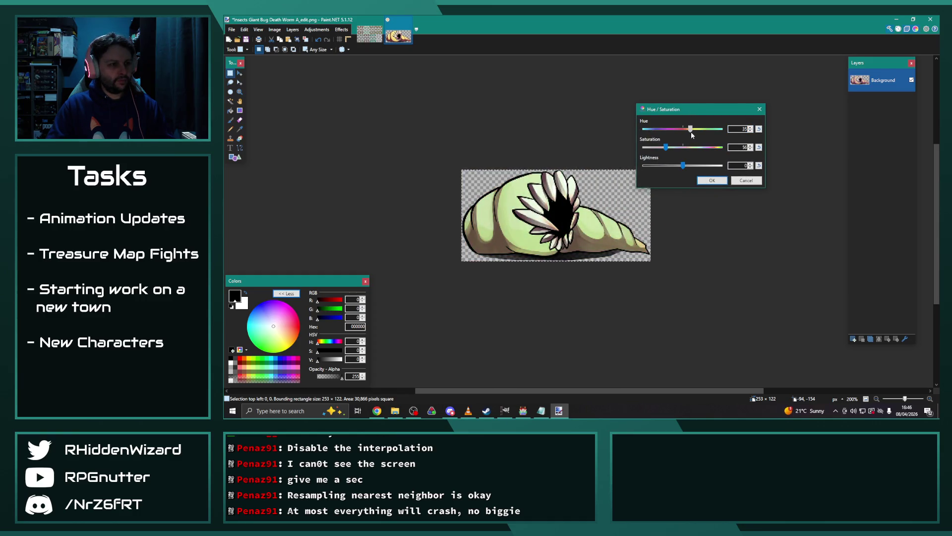
click(713, 180)
Step: Save the pale green worm PNG and close Paint.NET
key(ctrl+s)
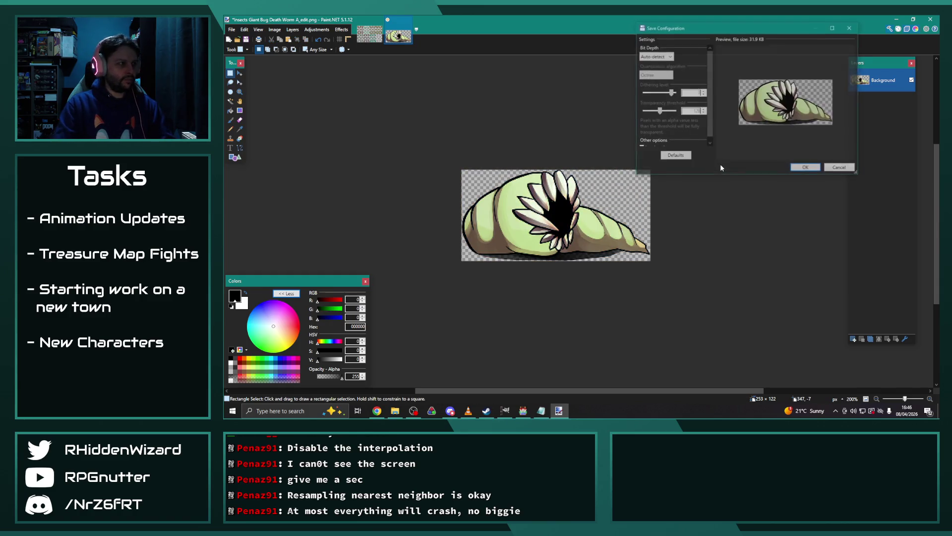
click(808, 168)
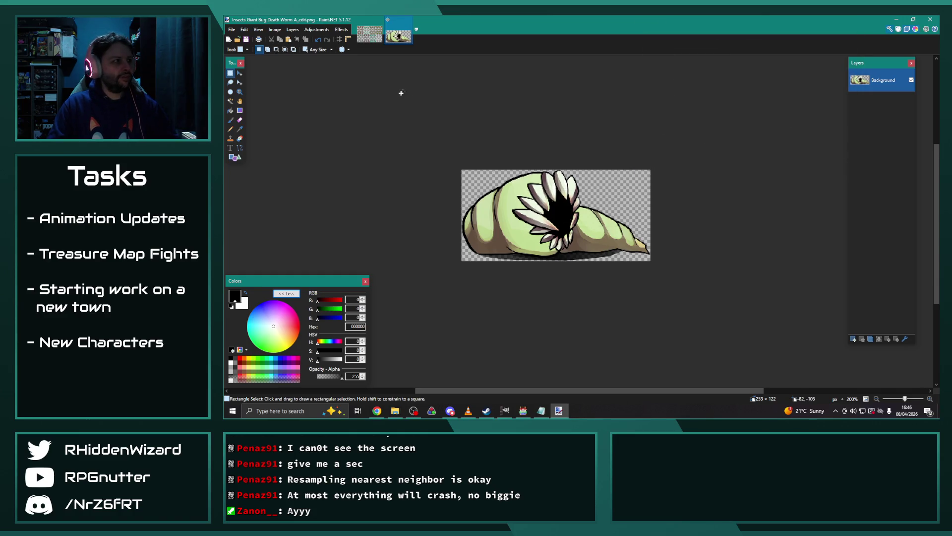
click(930, 18)
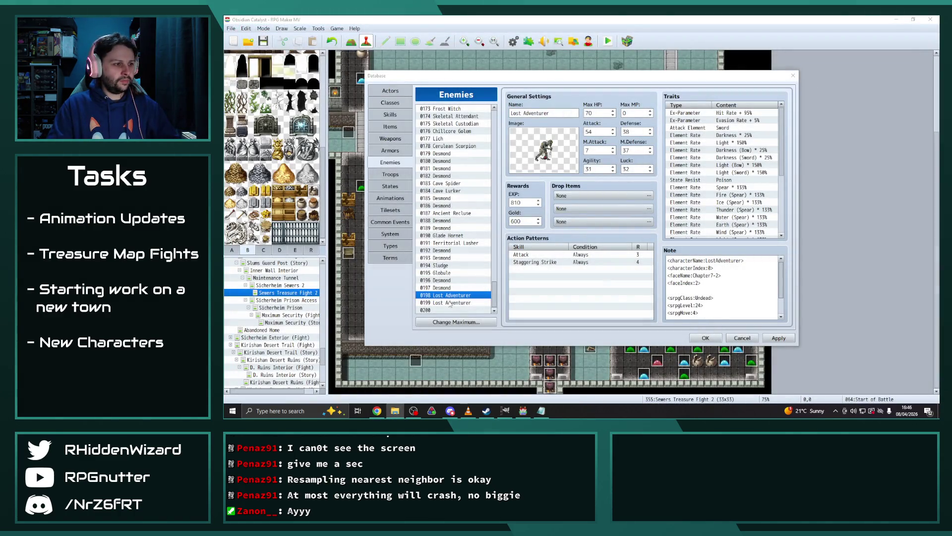
Step: Give enemy 0199 the pale green worm as its battle image
click(449, 302)
triple_click(559, 113)
double_click(545, 146)
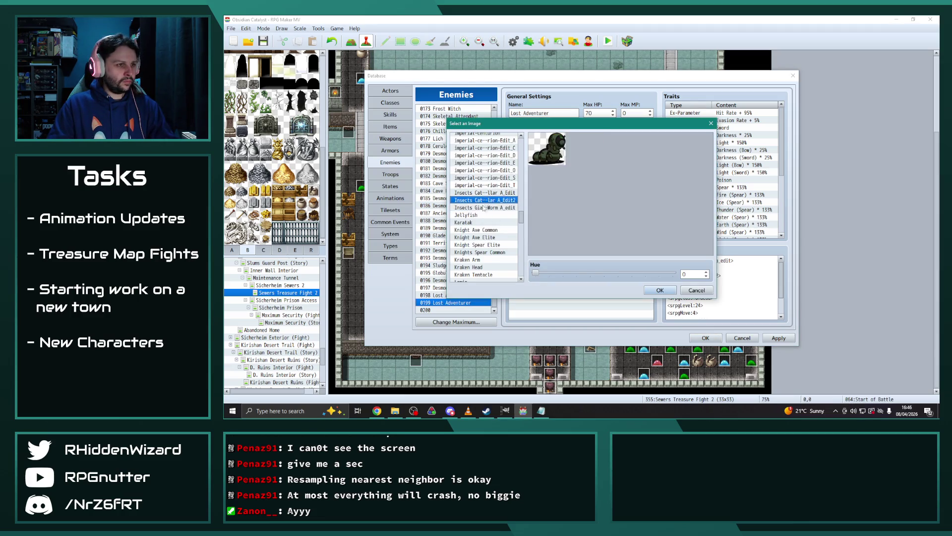
click(660, 290)
click(705, 339)
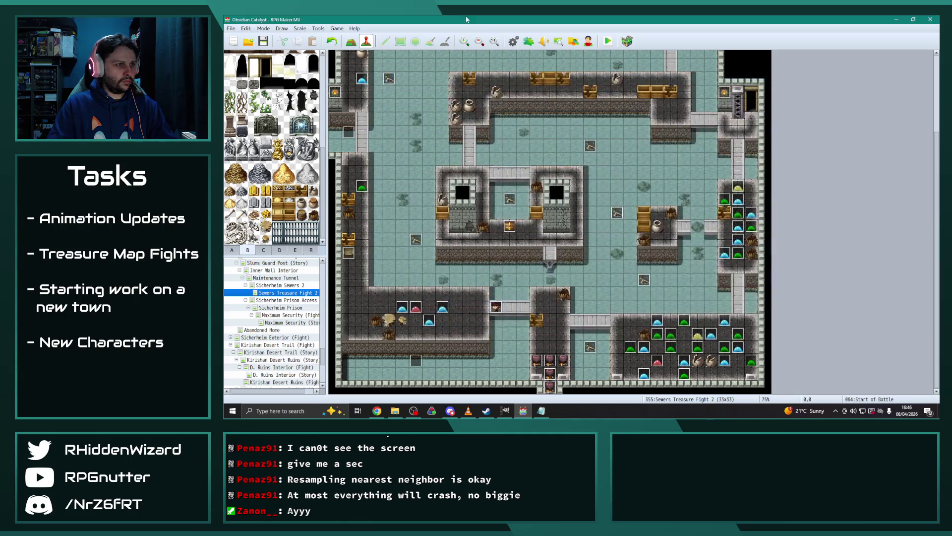
Step: Rename enemy 0199 to Hungry Worm
click(515, 43)
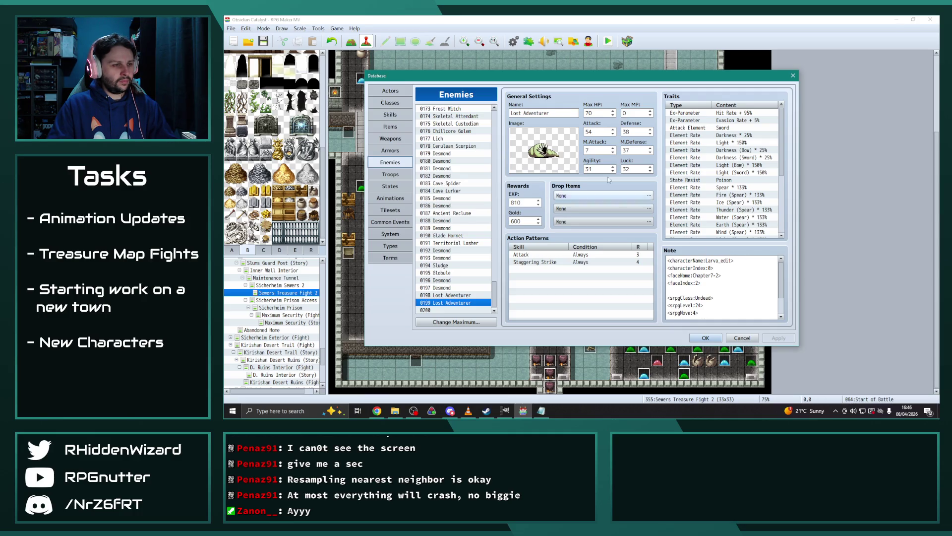
triple_click(551, 114)
text(Hungry Worm)
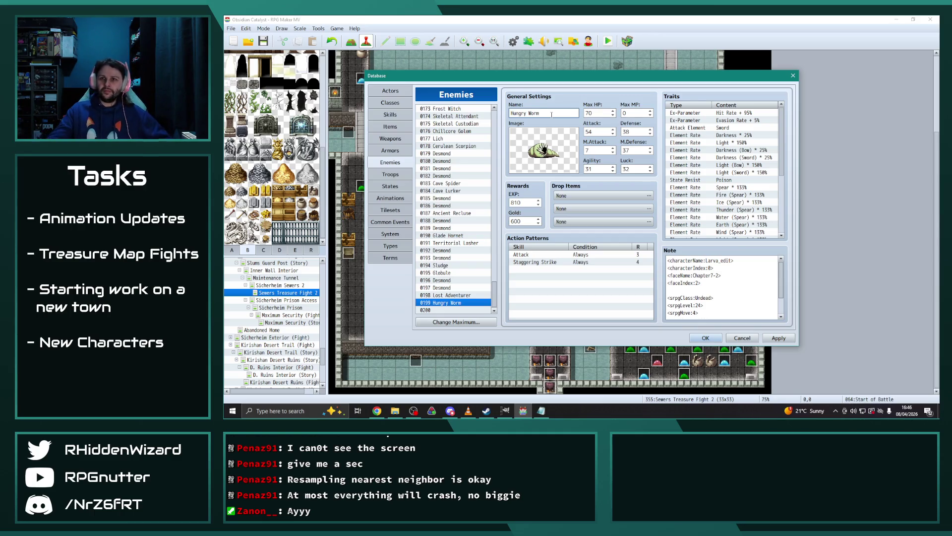
key(alt+Tab)
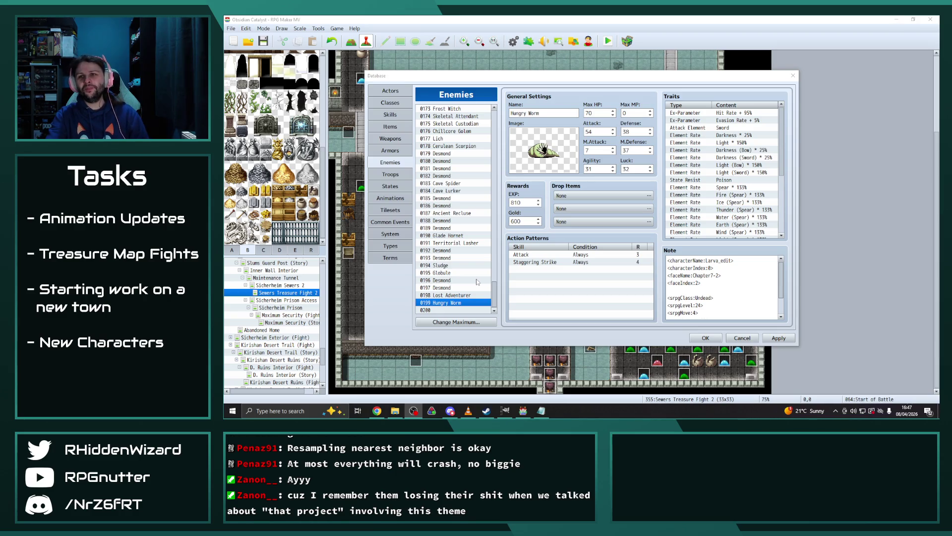
Step: Delete Hungry Worm's element traits from Sword attack element downward
click(458, 300)
key(Down)
key(Up)
key(Up)
click(461, 304)
key(Down)
key(Up)
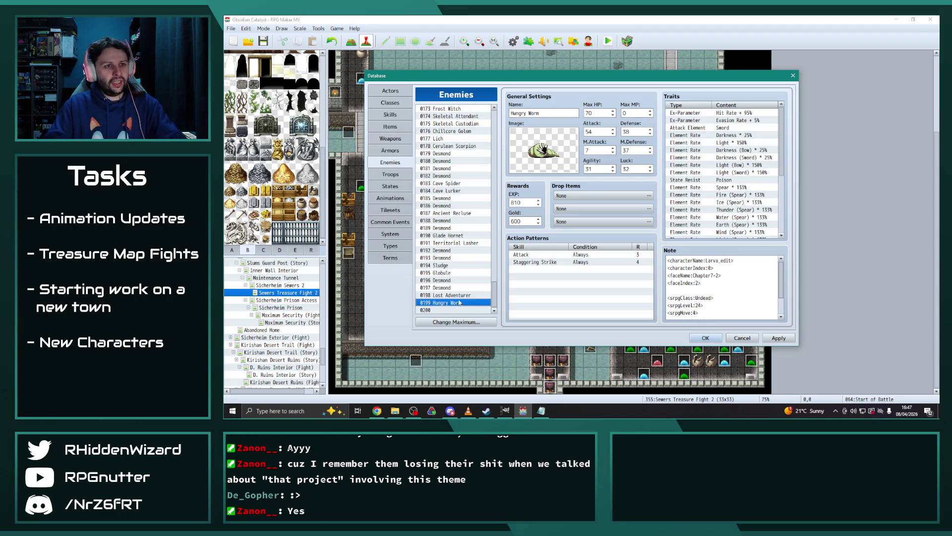
click(715, 129)
key(Delete)
key(Delete)
key(Delete)
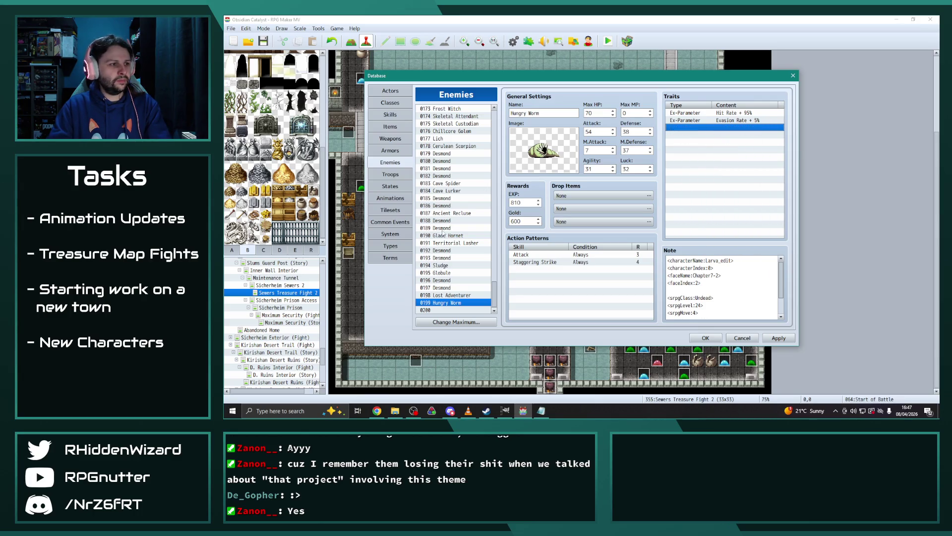
Step: Copy Ancient Recluse's Attack Element Physical trait into Hungry Worm's traits
click(451, 214)
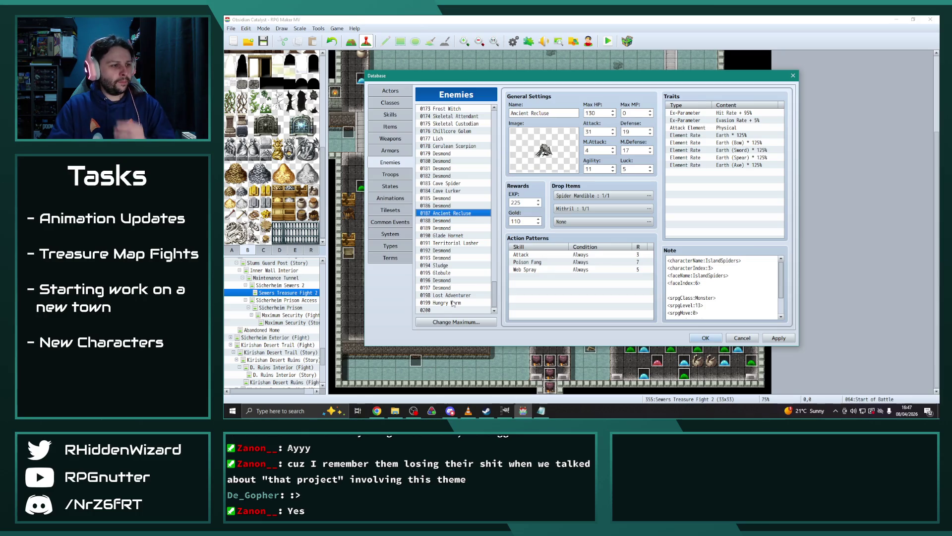
click(703, 128)
key(ctrl+c)
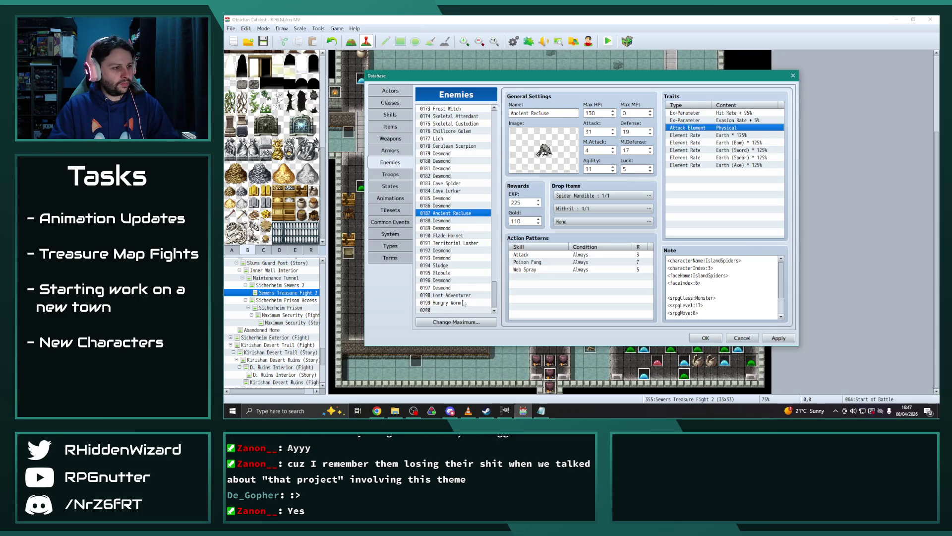
click(461, 302)
click(714, 127)
key(ctrl+v)
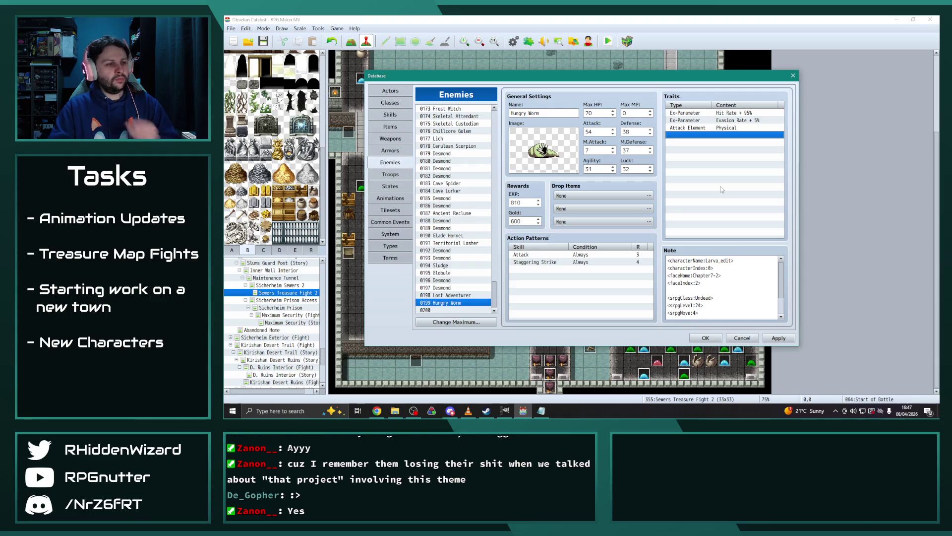
Step: Remove the Staggering Strike action and browse other enemies' actions for a replacement
click(570, 262)
key(Delete)
scroll(448, 251, up, 5)
scroll(447, 252, up, 12)
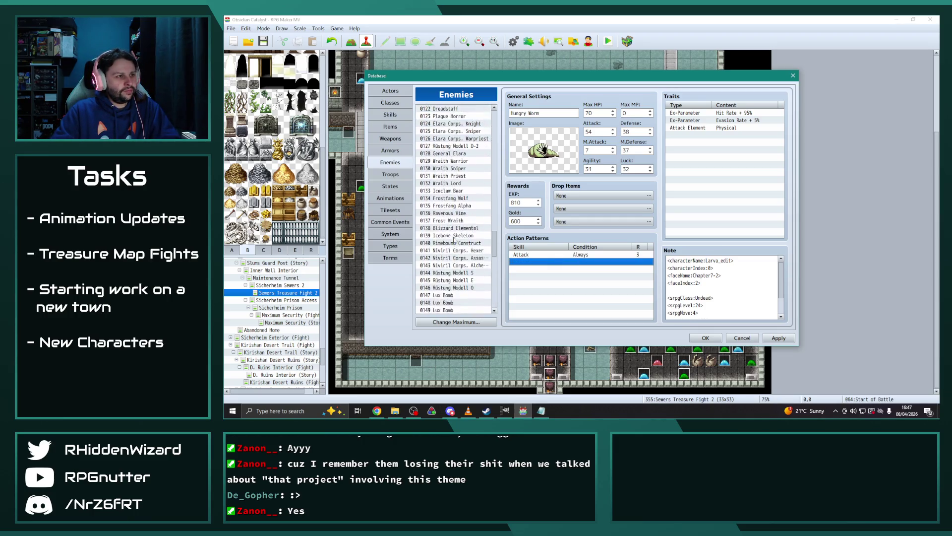
scroll(456, 171, up, 2)
click(457, 161)
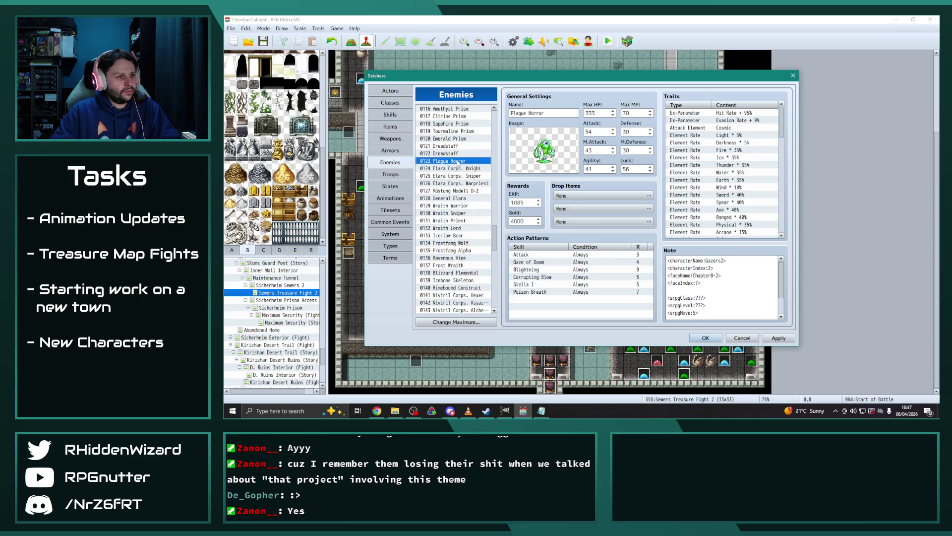
click(455, 153)
scroll(462, 203, up, 3)
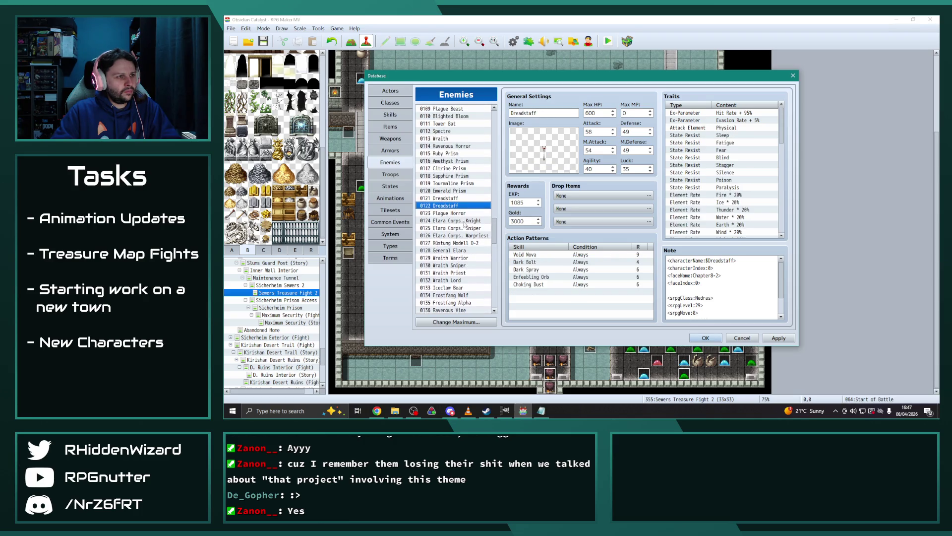
Step: Add Ravenous Horror's Ravenous Bite action to Hungry Worm's action patterns
click(451, 146)
click(543, 264)
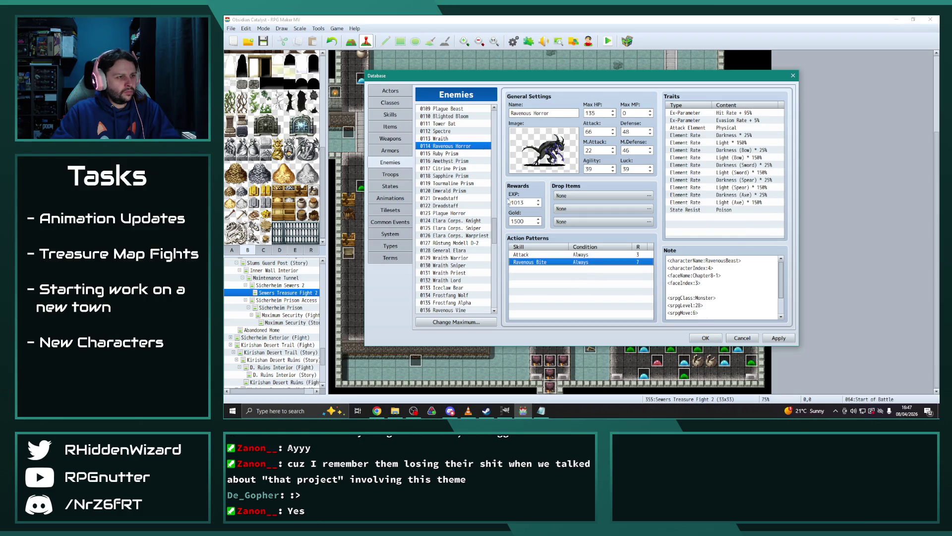
drag(495, 231, 500, 317)
click(442, 303)
click(550, 269)
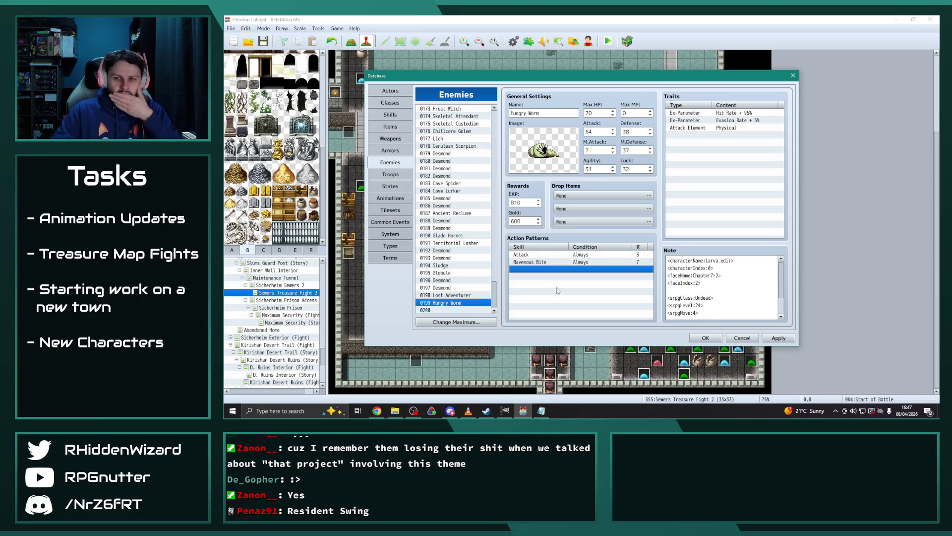
click(455, 296)
click(456, 303)
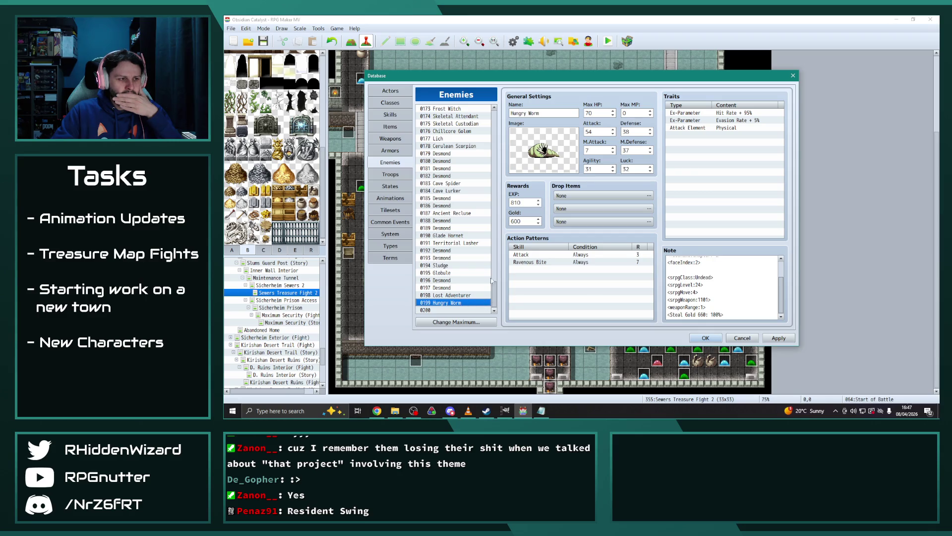
Step: Set Hungry Worm's Gold to 650 and its Steal Gold note amount to 780
double_click(523, 220)
text(650)
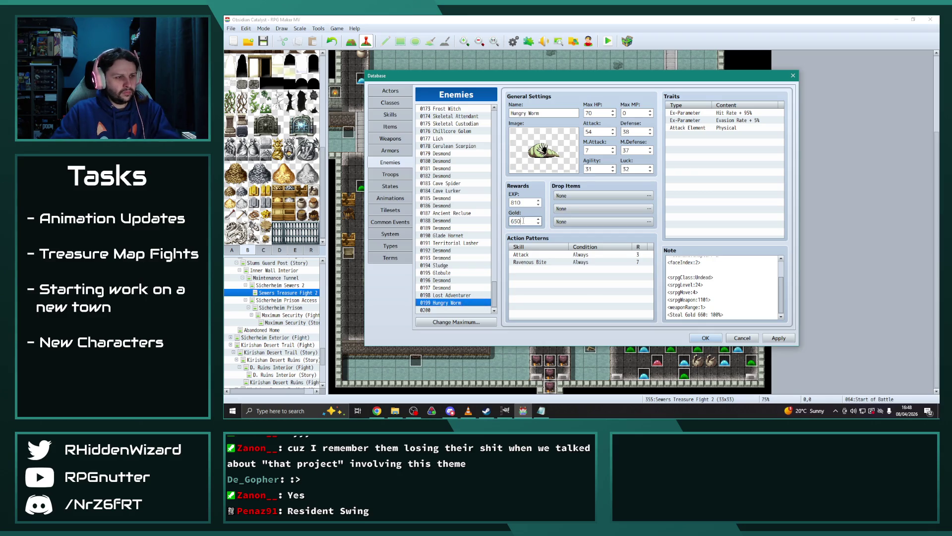
click(717, 309)
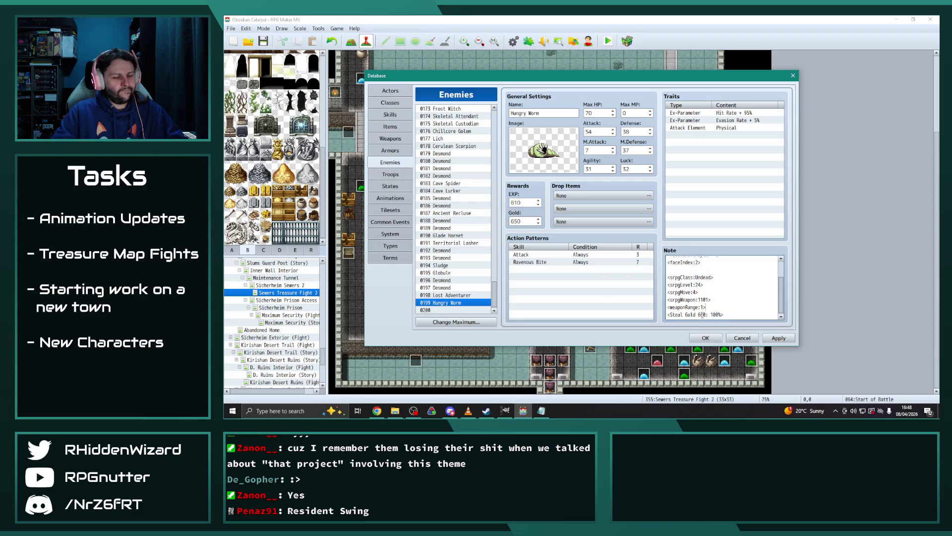
double_click(702, 315)
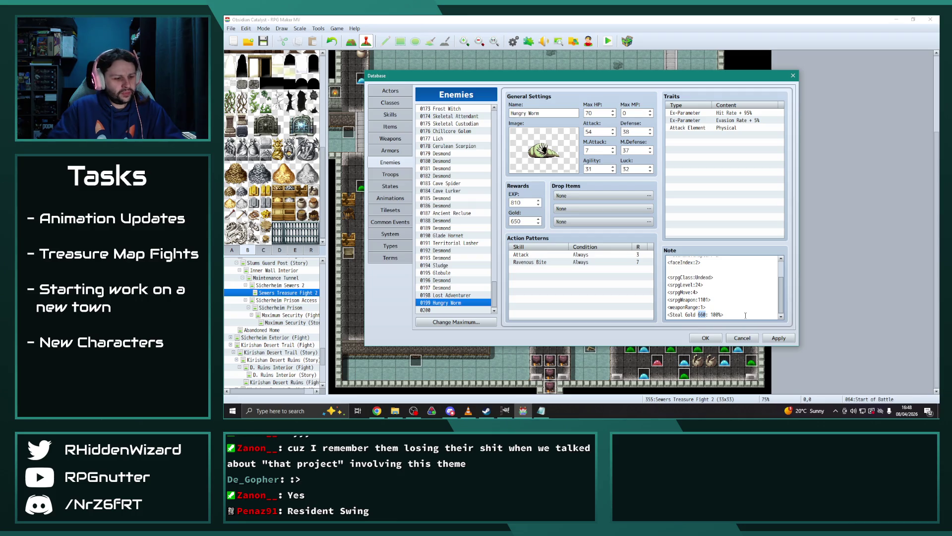
text(780)
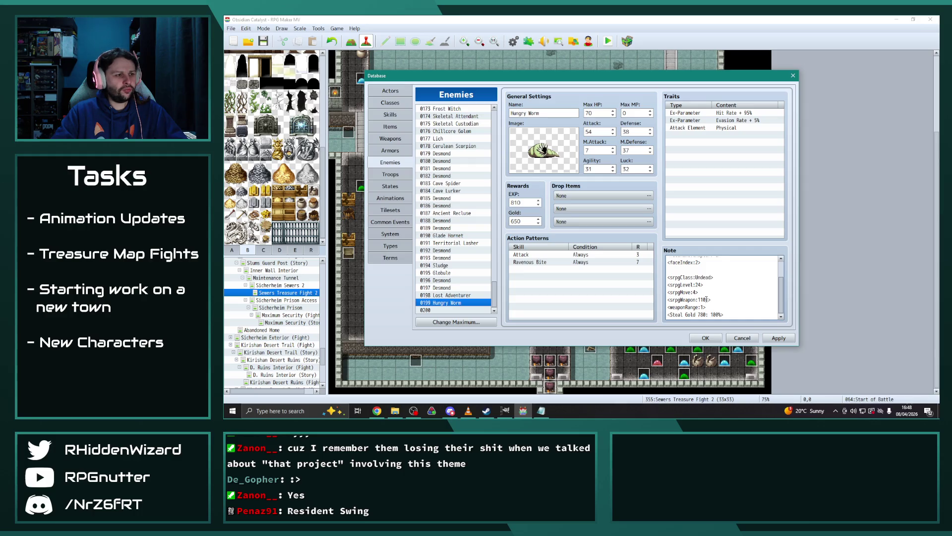
click(392, 139)
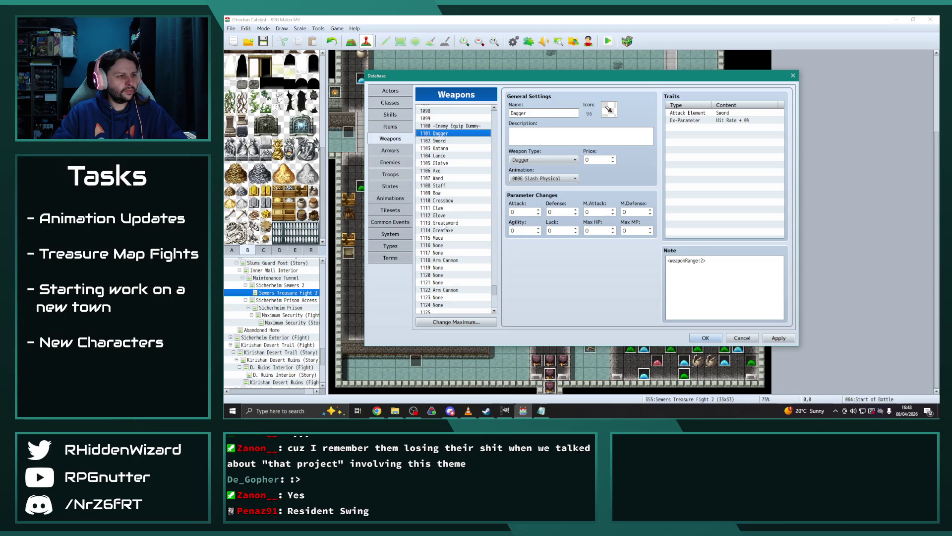
Step: Look up weapon entry 1117 in the Weapons list
click(441, 253)
click(444, 248)
click(443, 253)
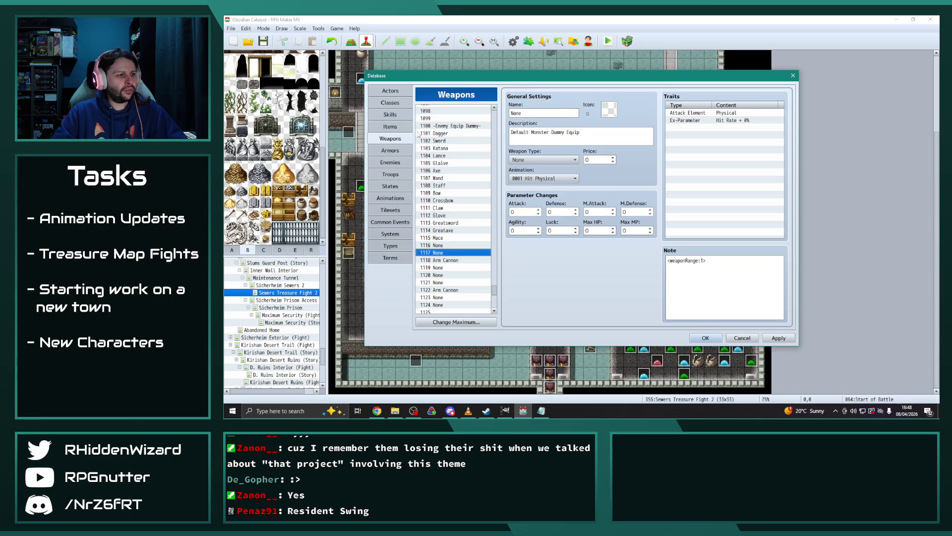
click(390, 162)
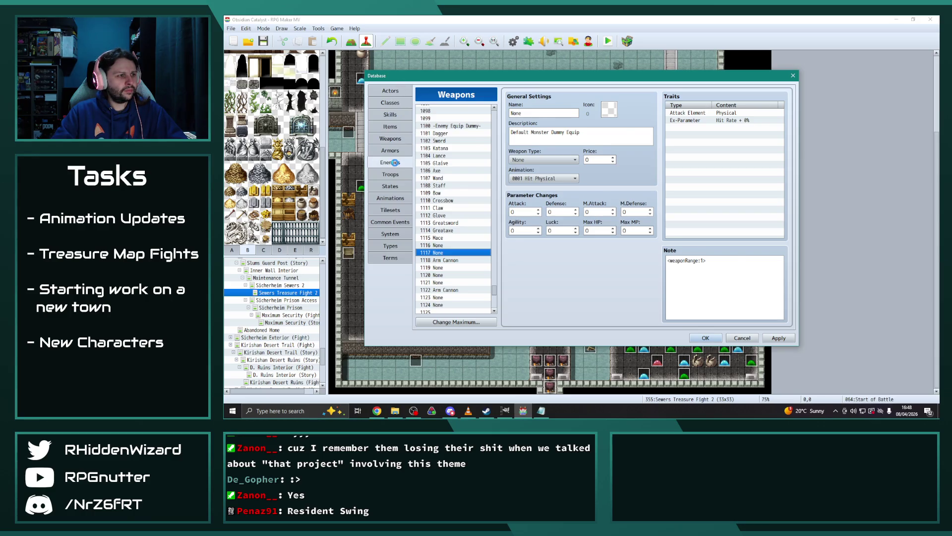
Step: Edit the notes to srpgWeapon:1117, srpgMove:3, srpgClass:Monster and apply the changes
scroll(708, 300, down, 2)
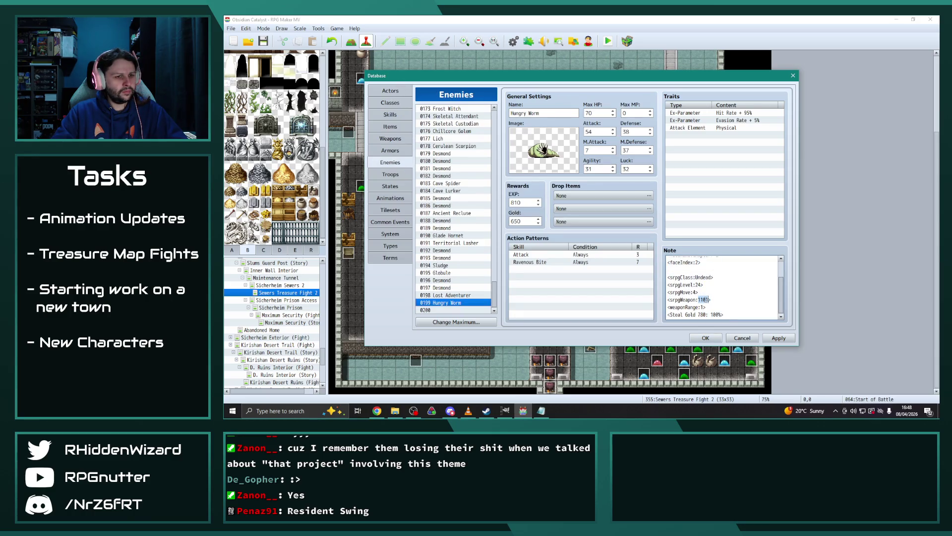
key(BackSpace)
text(1)
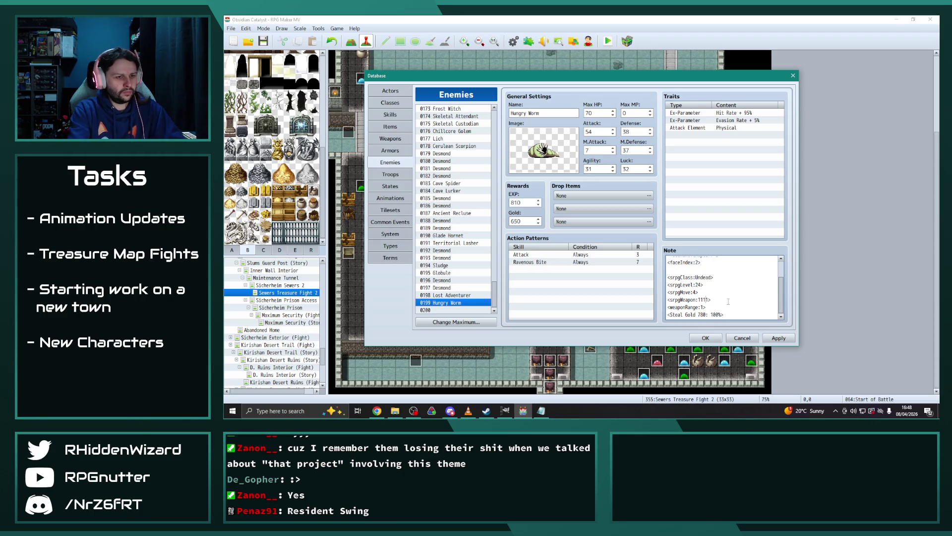
text(7)
click(696, 293)
key(BackSpace)
text(3)
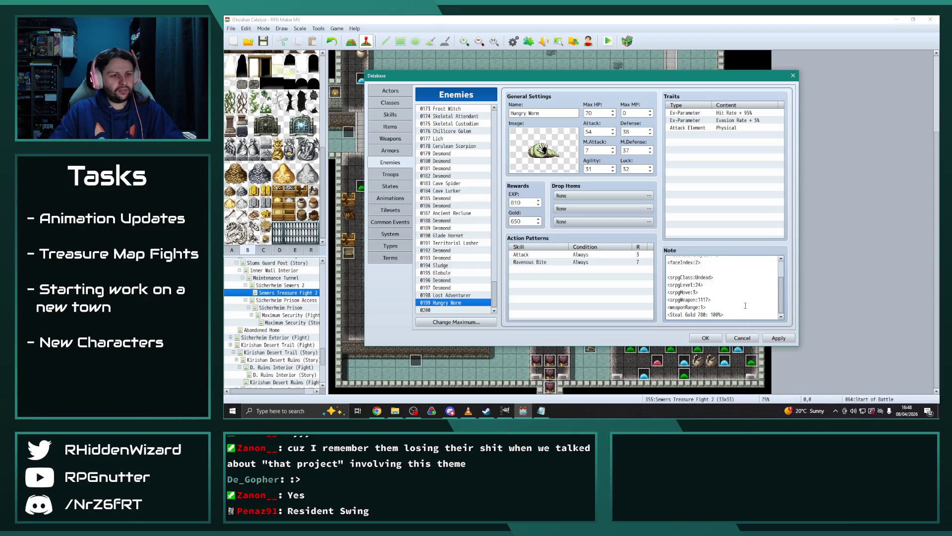
double_click(703, 277)
text(Monster)
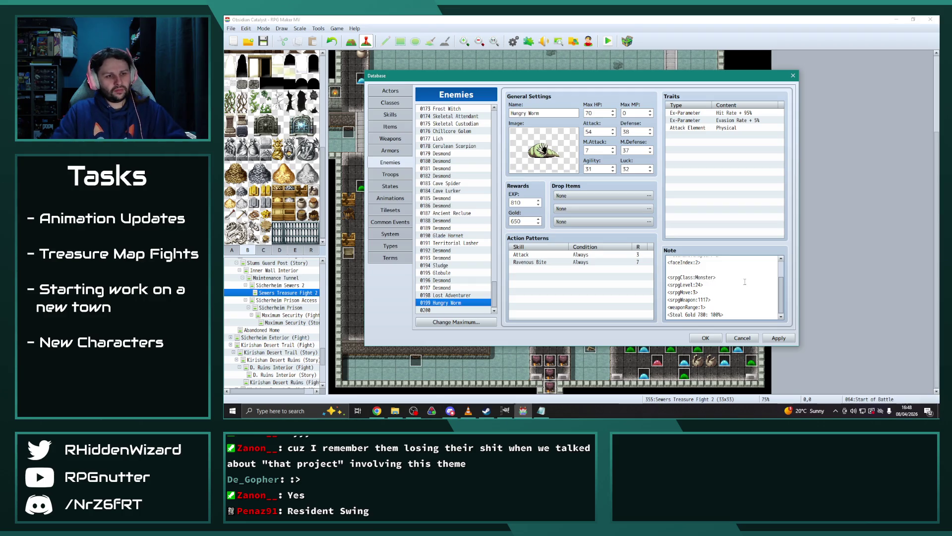
scroll(737, 299, up, 1)
click(783, 341)
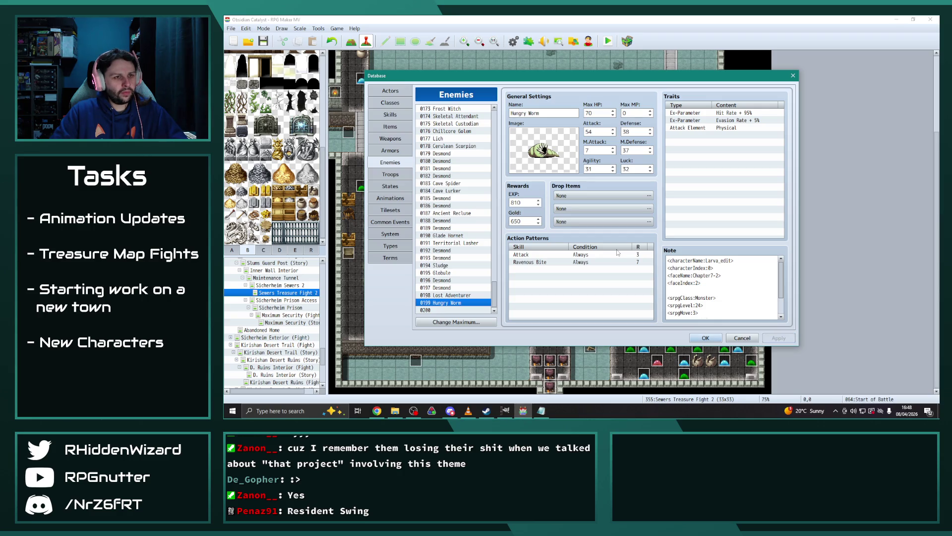
click(462, 296)
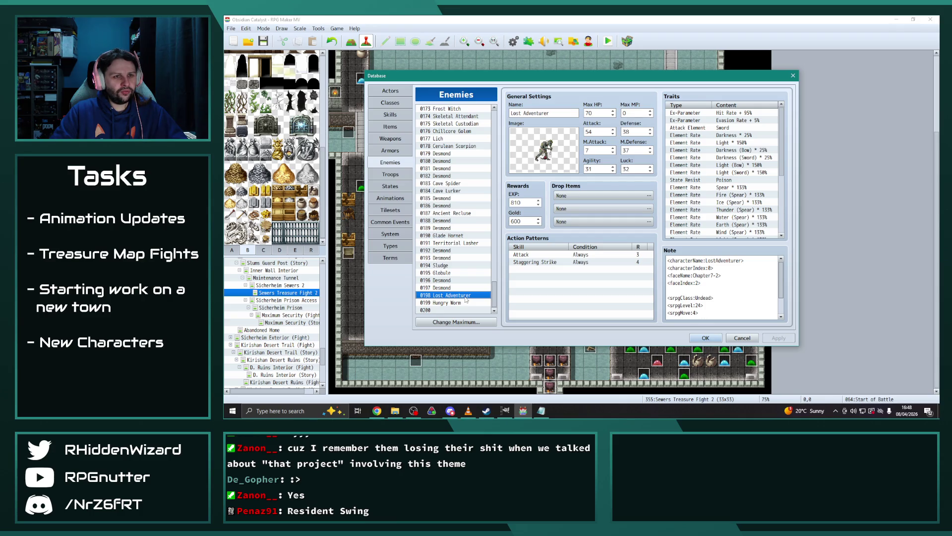
click(465, 303)
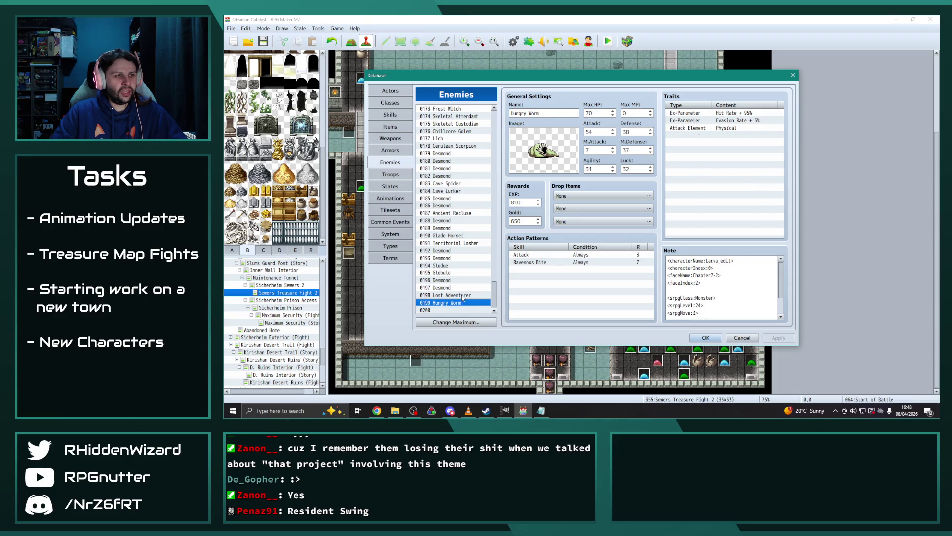
Step: Set Hungry Worm's Max HP to 100, Defense to 32 and M.Defense to 31
double_click(596, 113)
text(100)
double_click(635, 133)
text(33)
double_click(637, 151)
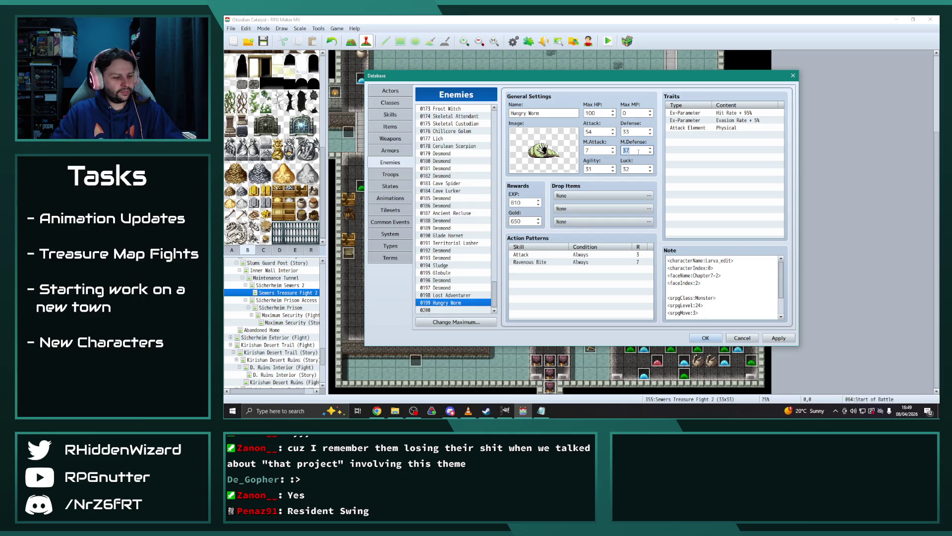
key(shift+Tab)
key(shift+Tab)
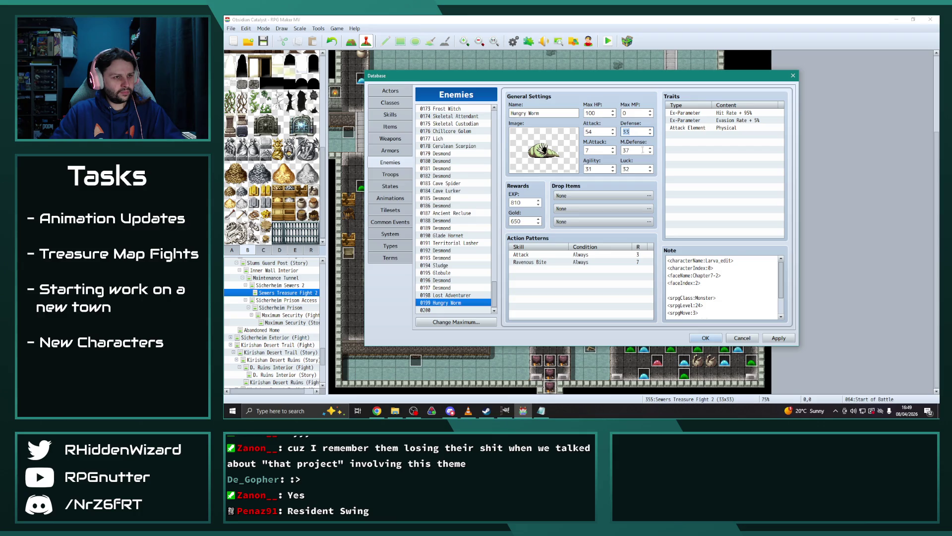
text(52)
double_click(640, 150)
text(3)
key(BackSpace)
text(1)
double_click(597, 149)
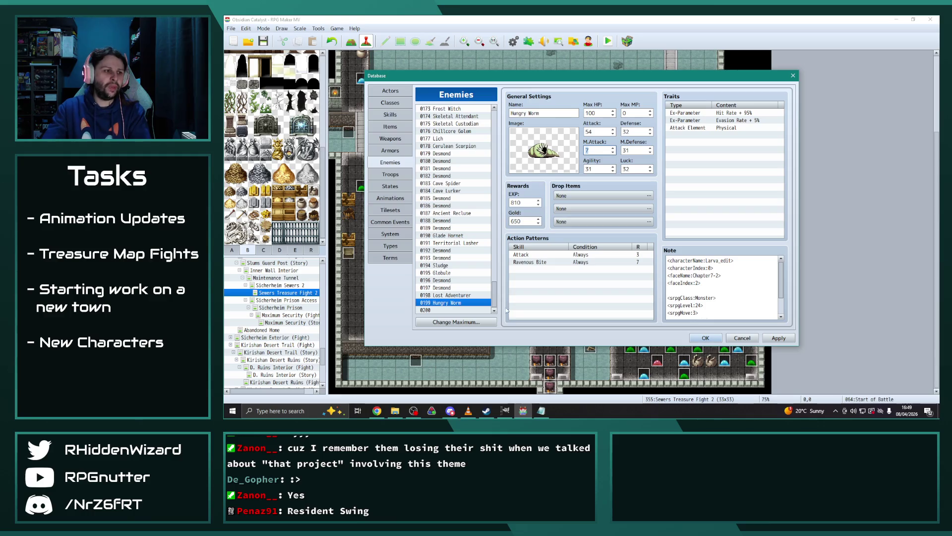
Step: Set Attack to 51, checking against Lost Adventurer's stats
click(455, 295)
click(455, 302)
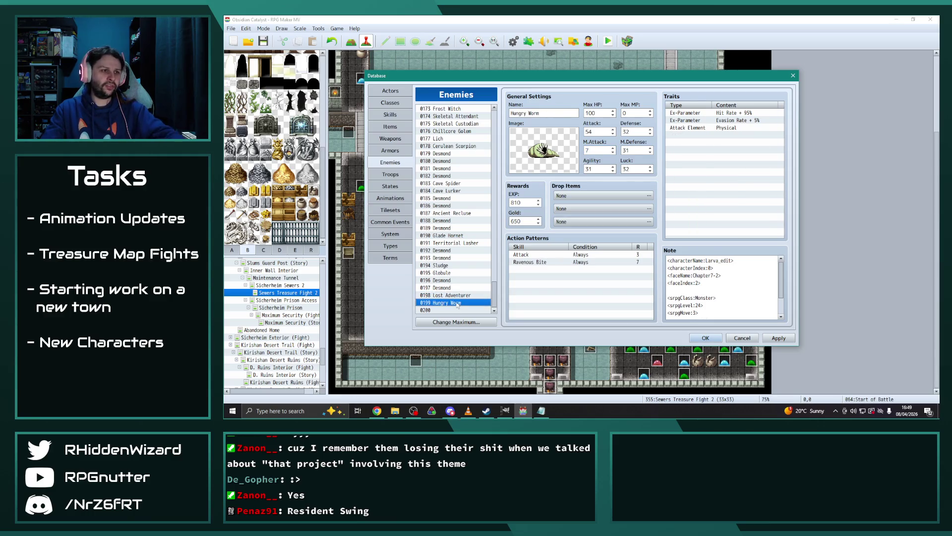
click(603, 132)
text(53)
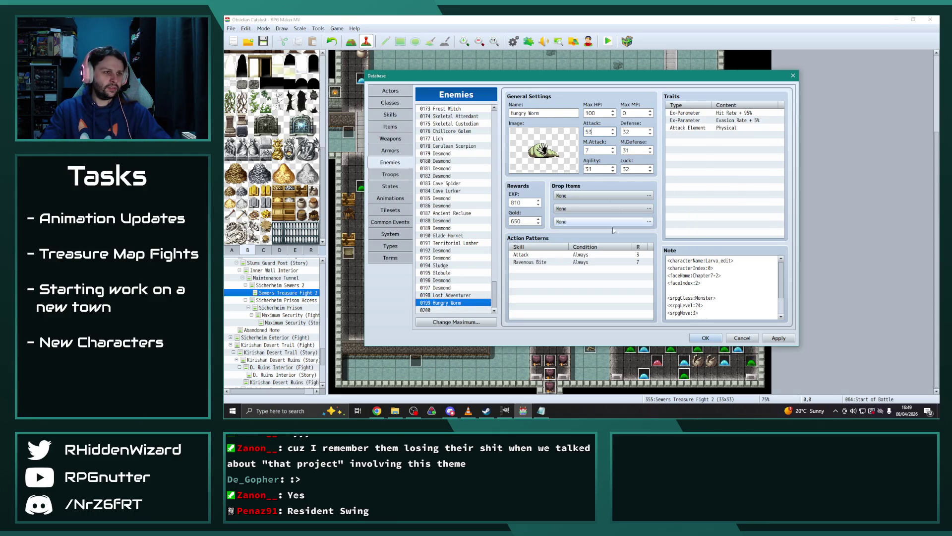
click(590, 268)
click(454, 295)
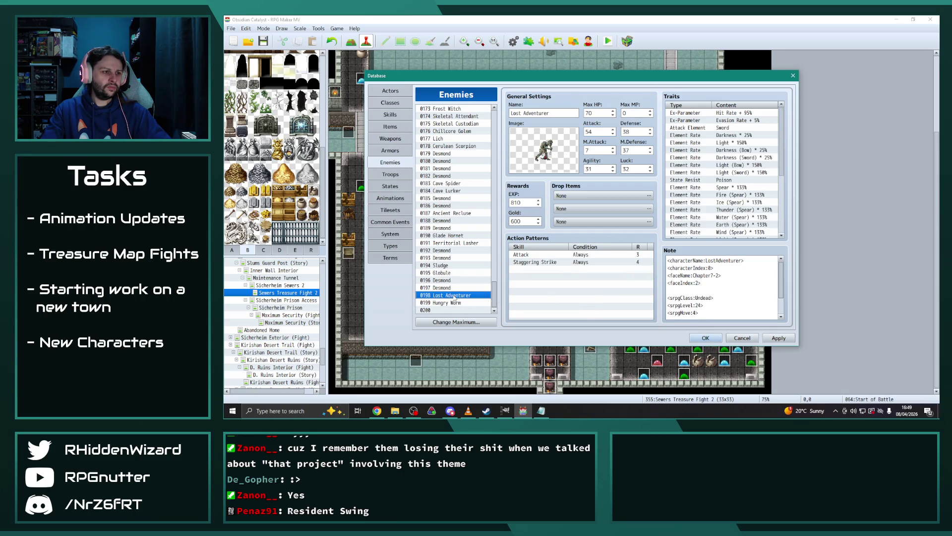
click(455, 303)
Step: Set M.Attack 9, Agility 29 and Luck 18
click(603, 150)
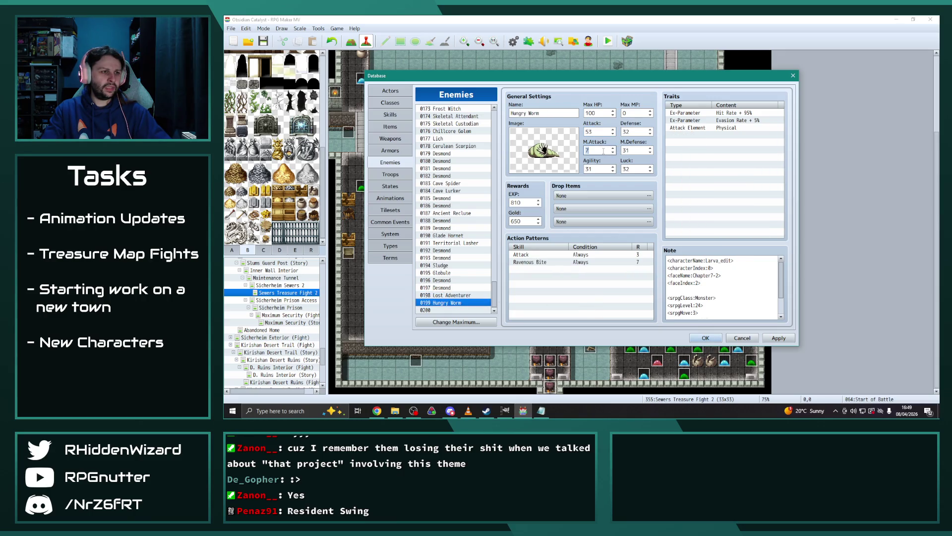
text(9)
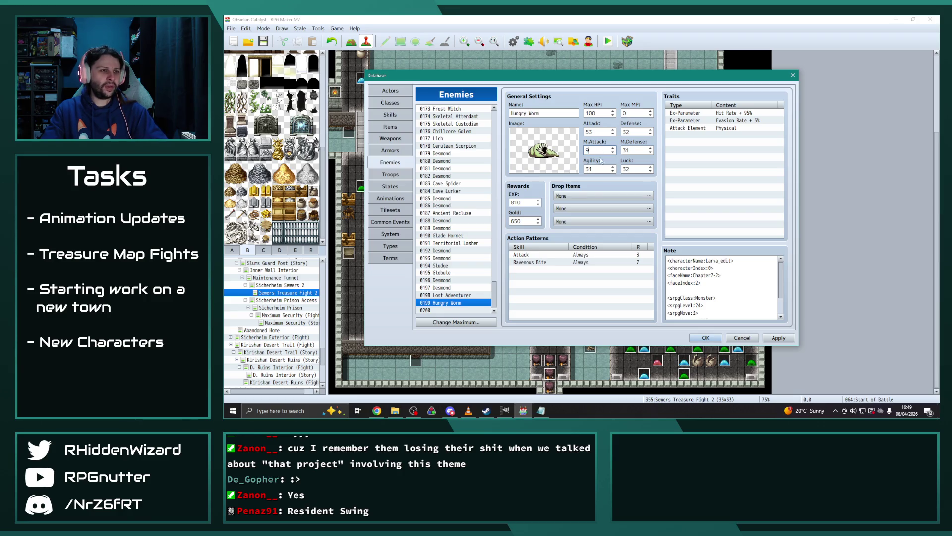
click(454, 295)
click(453, 302)
click(593, 170)
text(29)
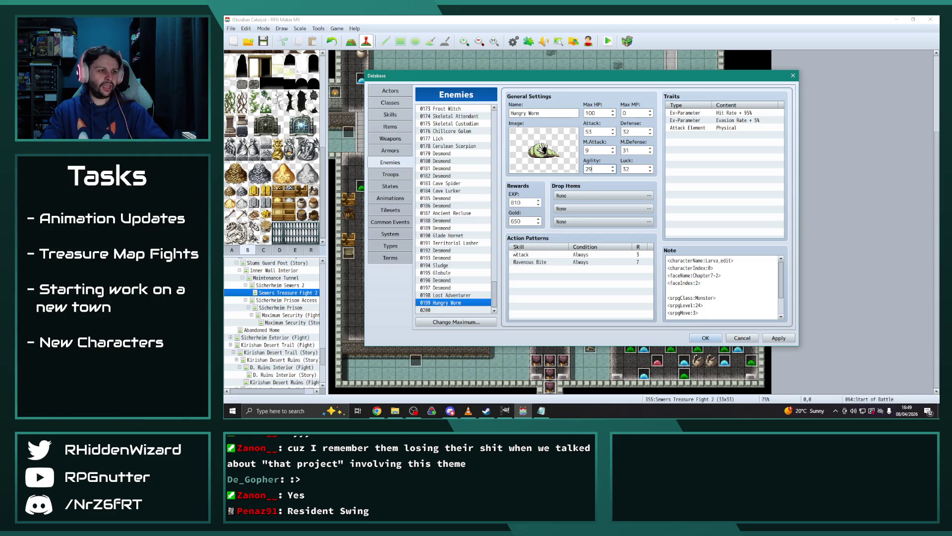
click(453, 296)
click(453, 302)
click(633, 168)
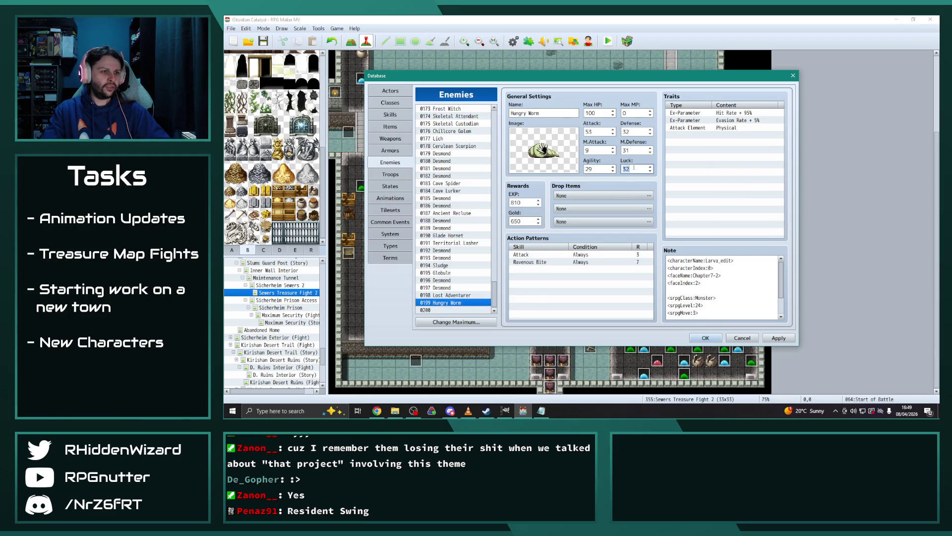
text(18)
click(713, 191)
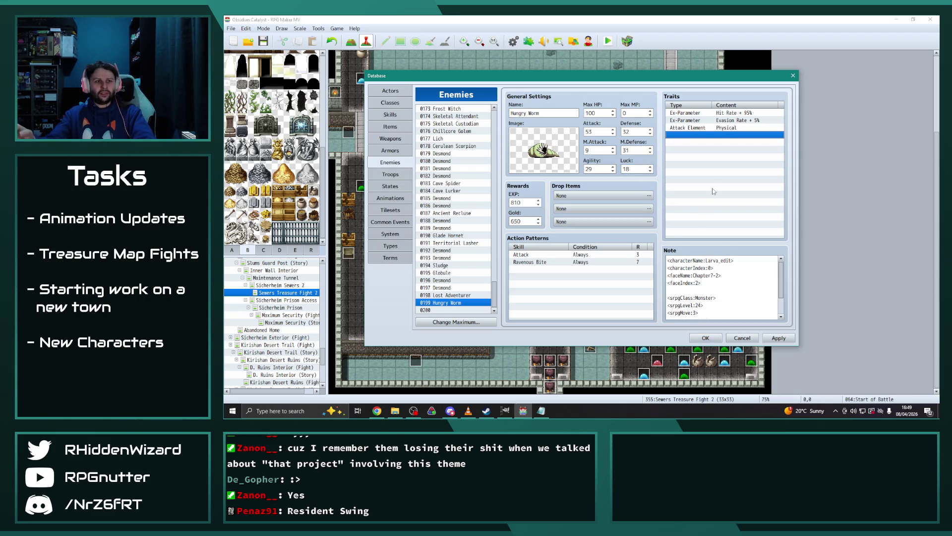
Step: Raise the enemy database maximum to 210 entries
click(466, 295)
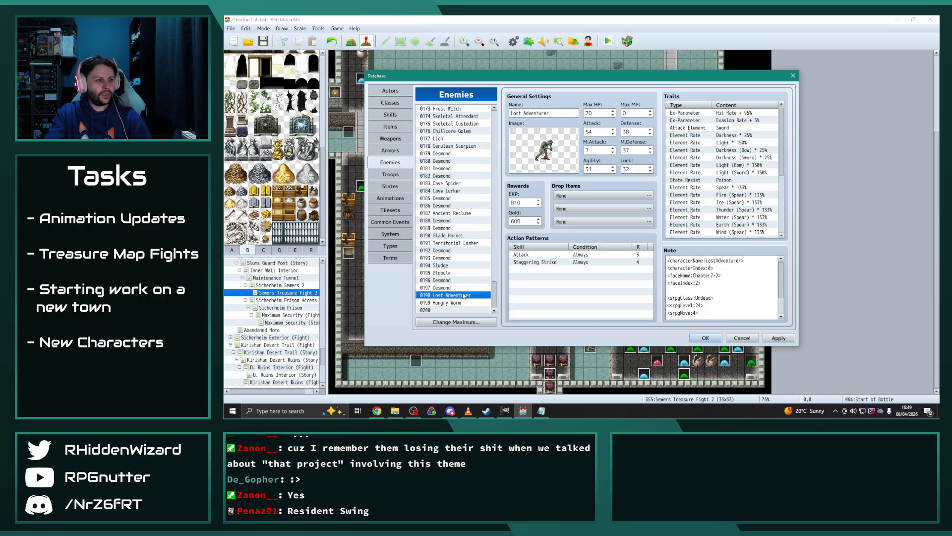
click(458, 303)
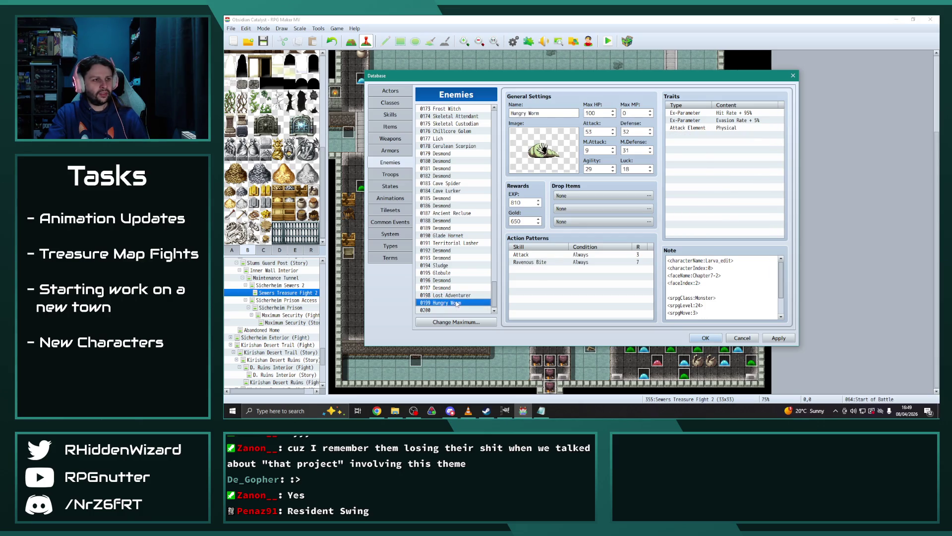
click(460, 296)
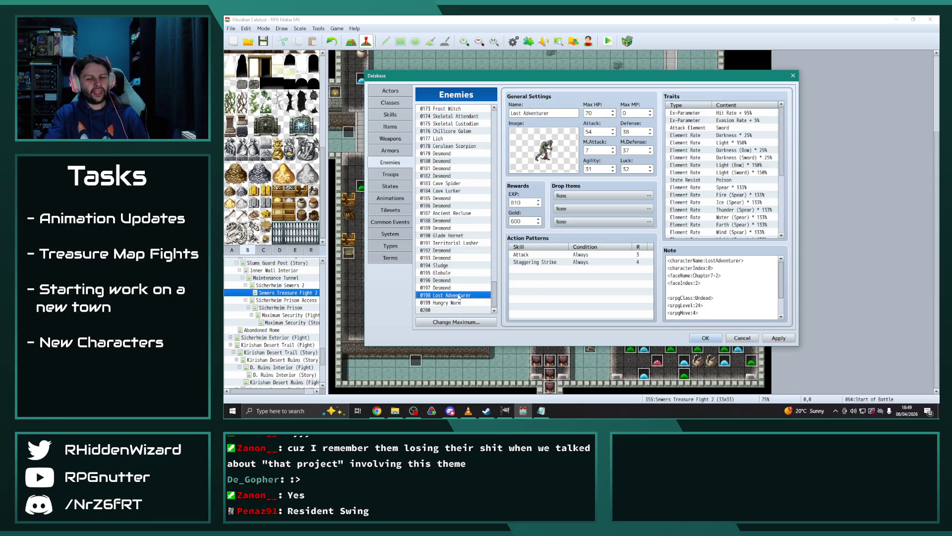
click(457, 322)
text(210)
click(437, 332)
Step: Switch between Hungry Worm and Lost Adventurer, ending on Lost Adventurer's entry
scroll(454, 292, down, 3)
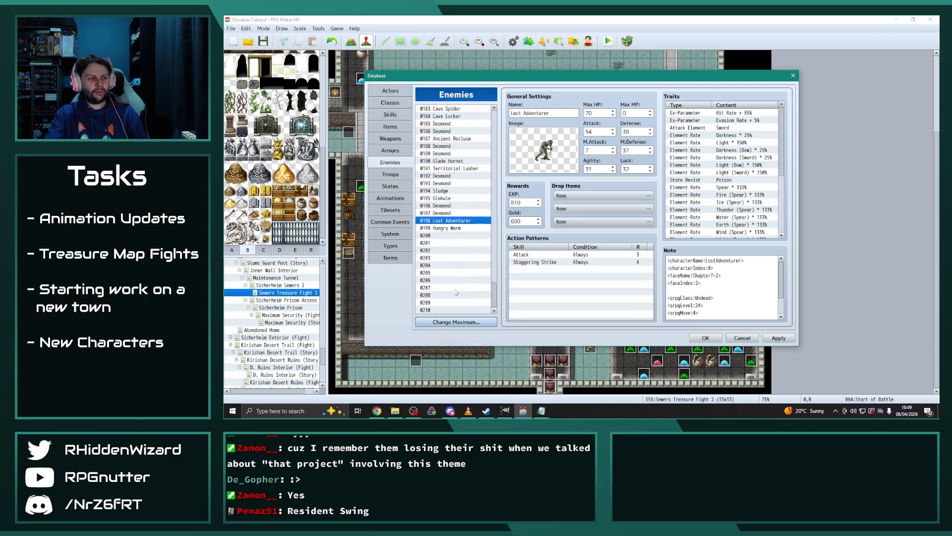
click(450, 229)
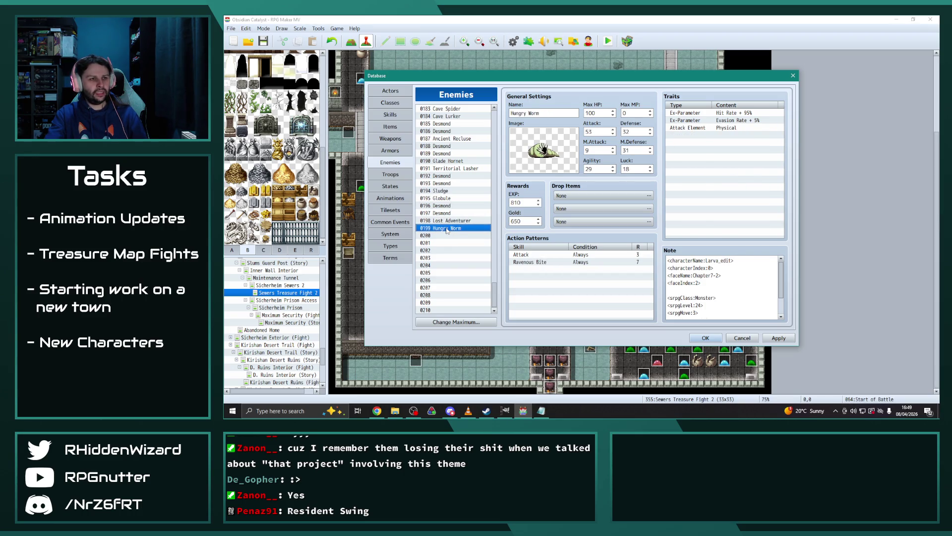
click(442, 221)
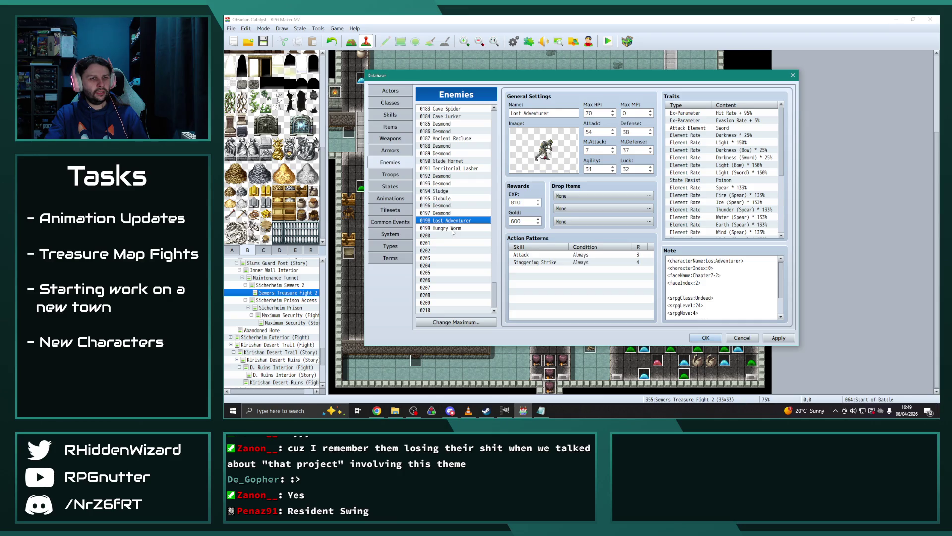
click(452, 229)
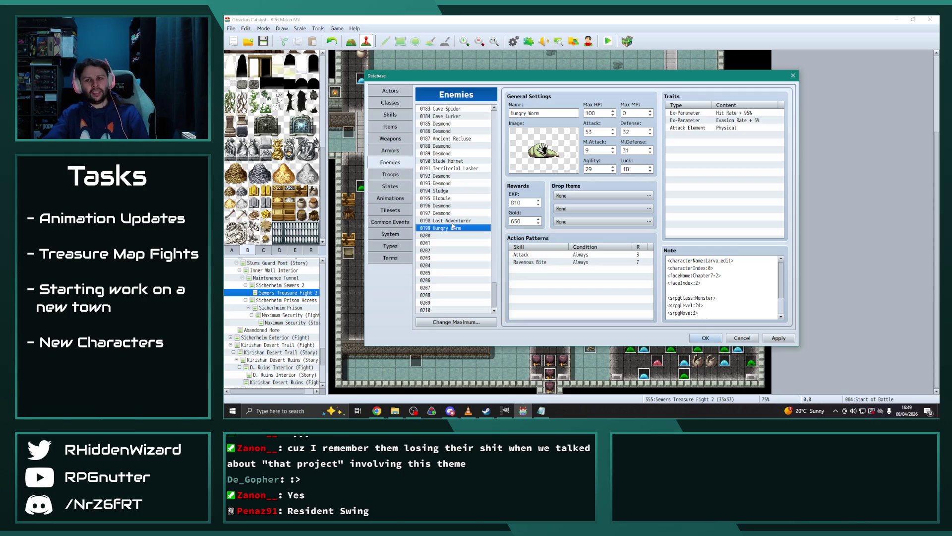
click(455, 222)
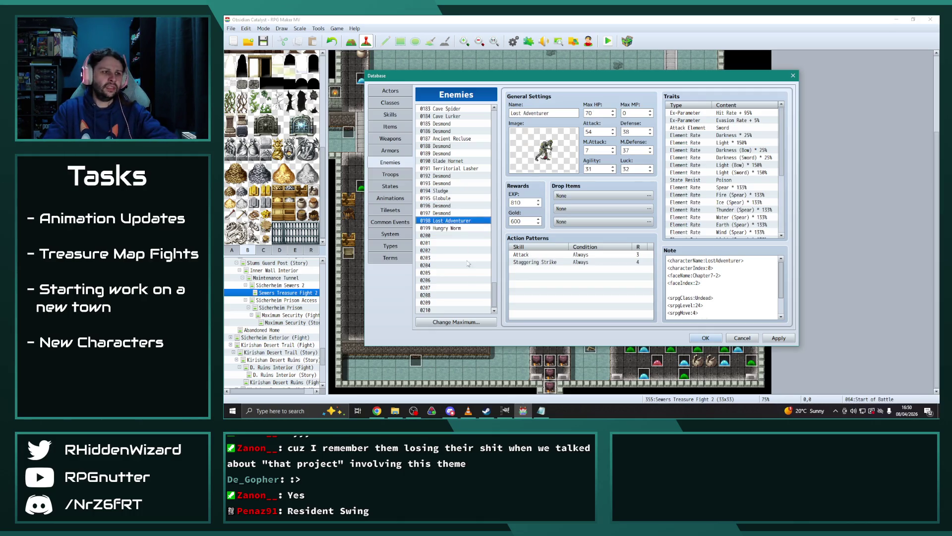
click(394, 410)
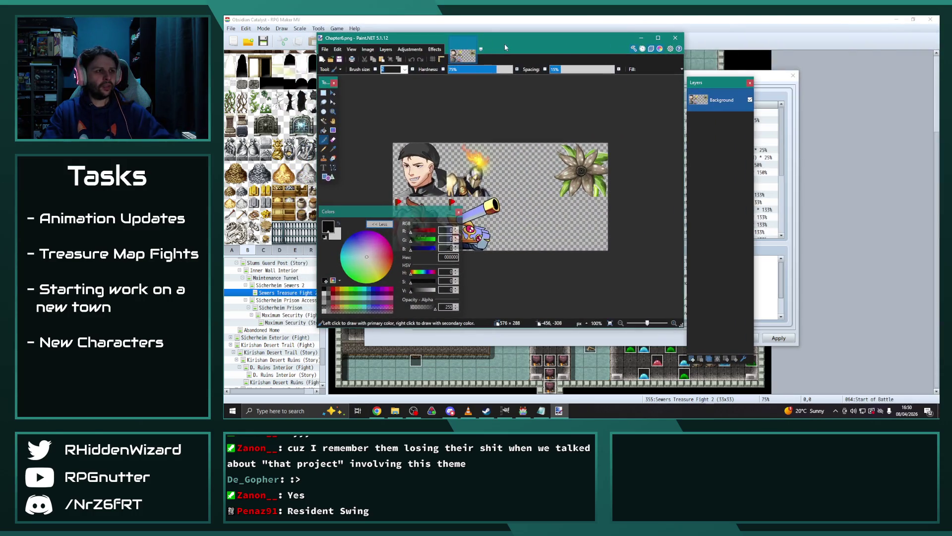
Step: Maximize Paint.NET and reopen Insects Giant Bug Death Worm A_edit.png from recent files
double_click(504, 44)
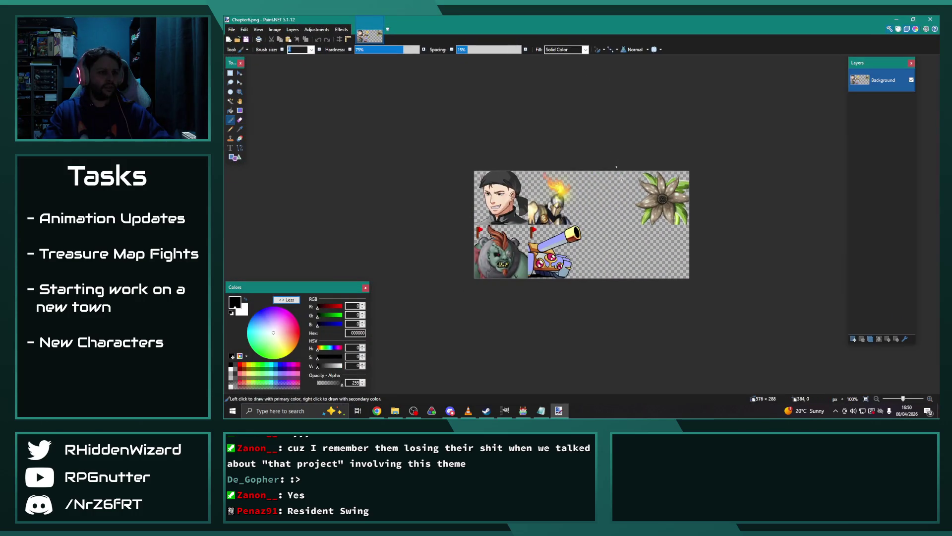
scroll(616, 165, up, 3)
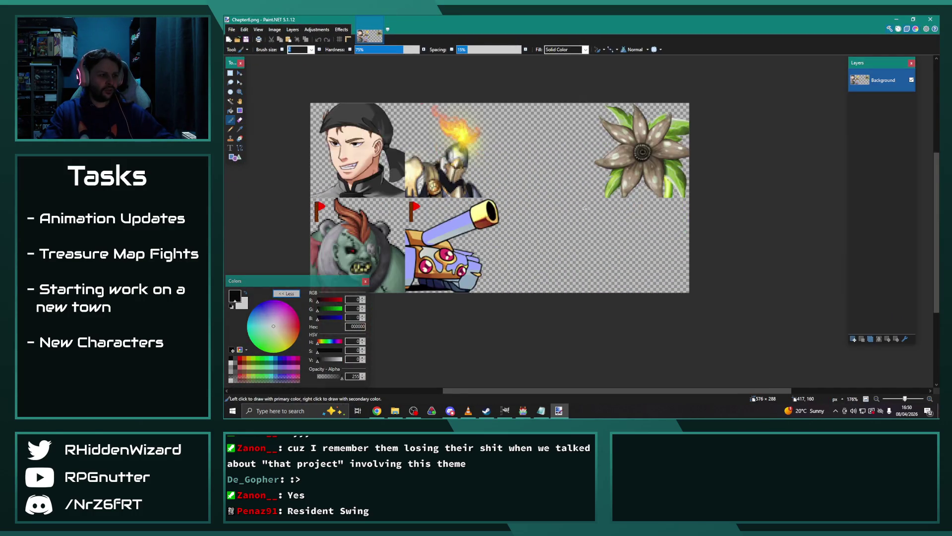
scroll(585, 209, down, 2)
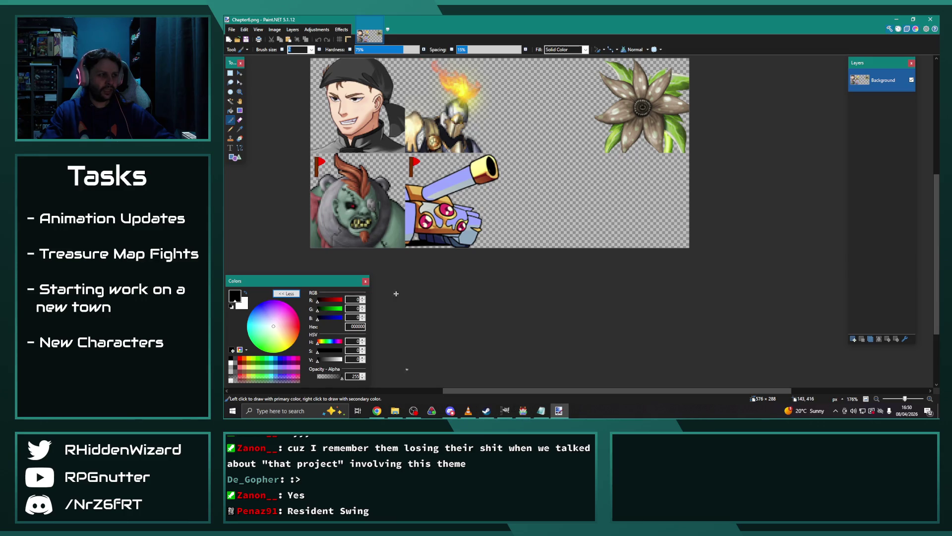
click(231, 29)
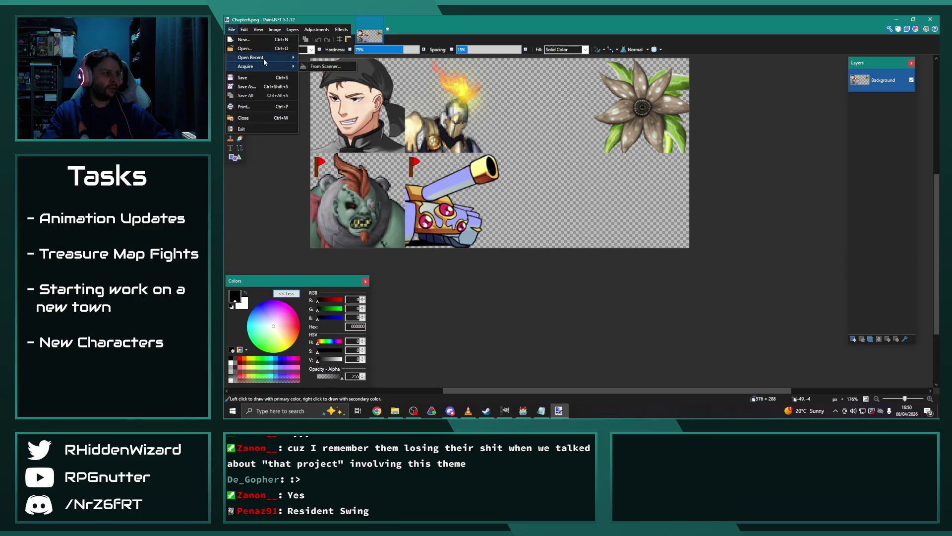
mouse_move(265, 62)
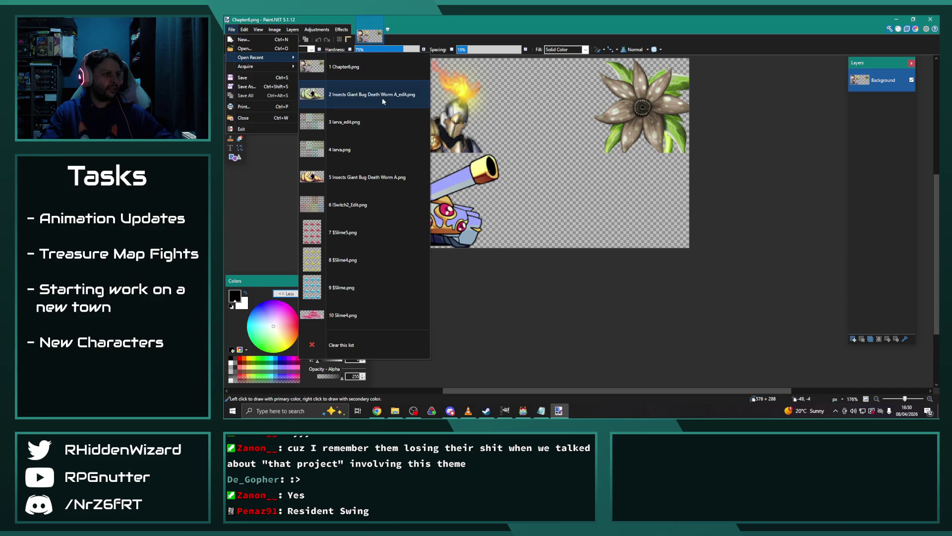
click(383, 98)
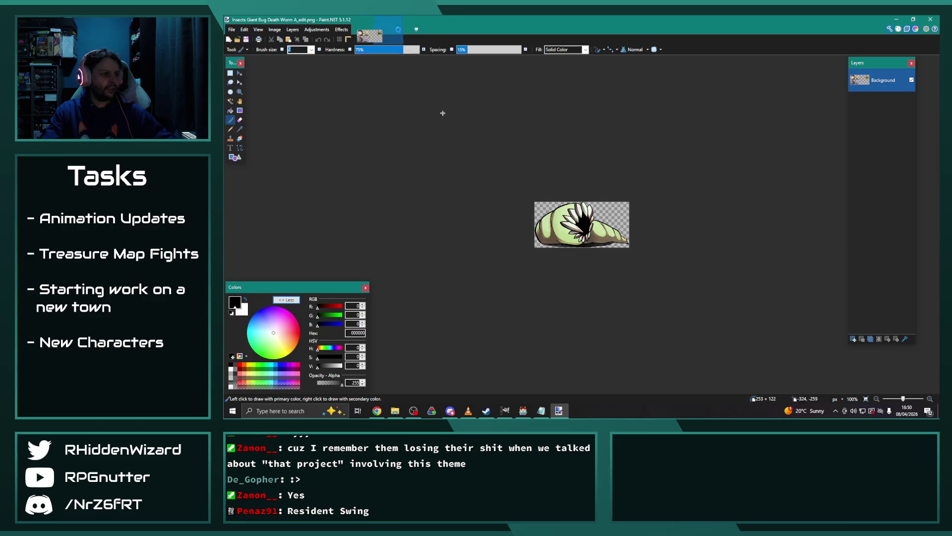
Step: Use Rectangle Select with a fixed size, positioned over the worm
click(230, 73)
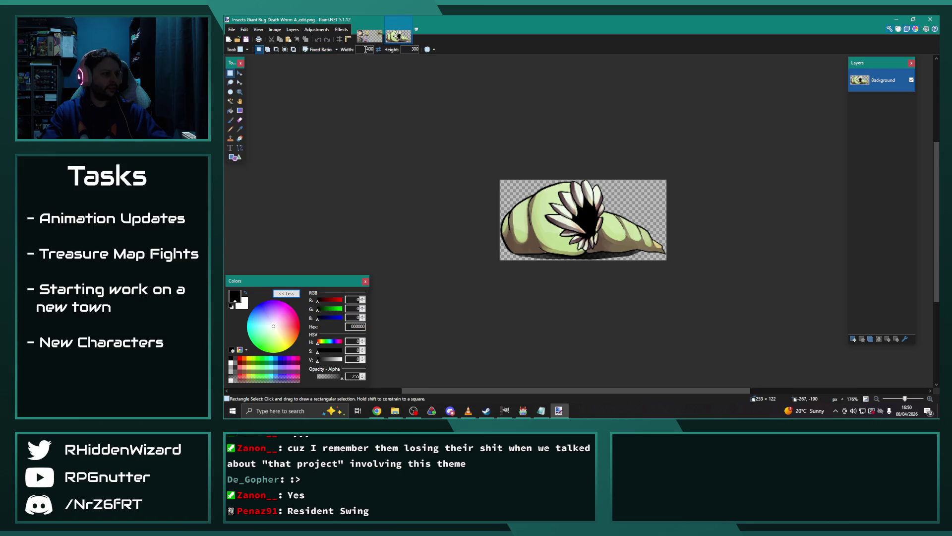
scroll(330, 49, down, 1)
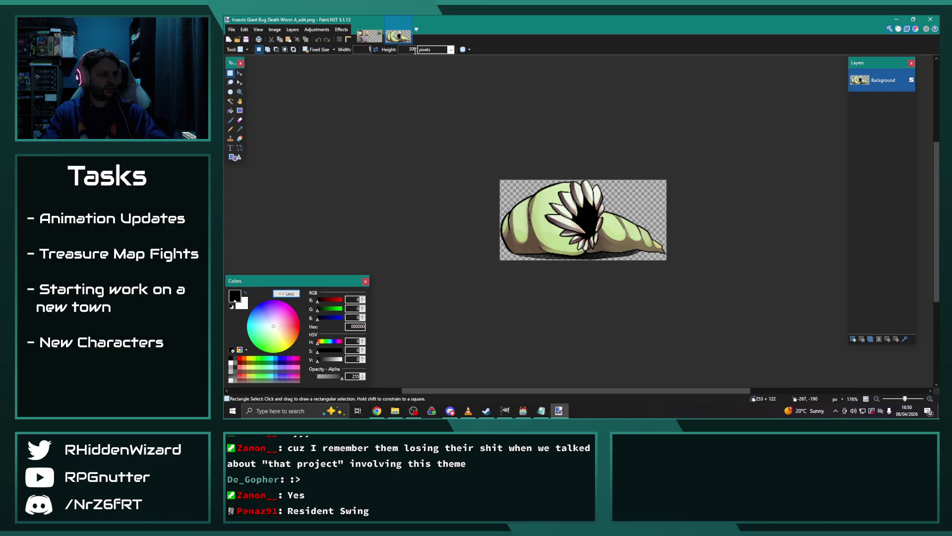
text(1444)
drag(576, 210, 519, 210)
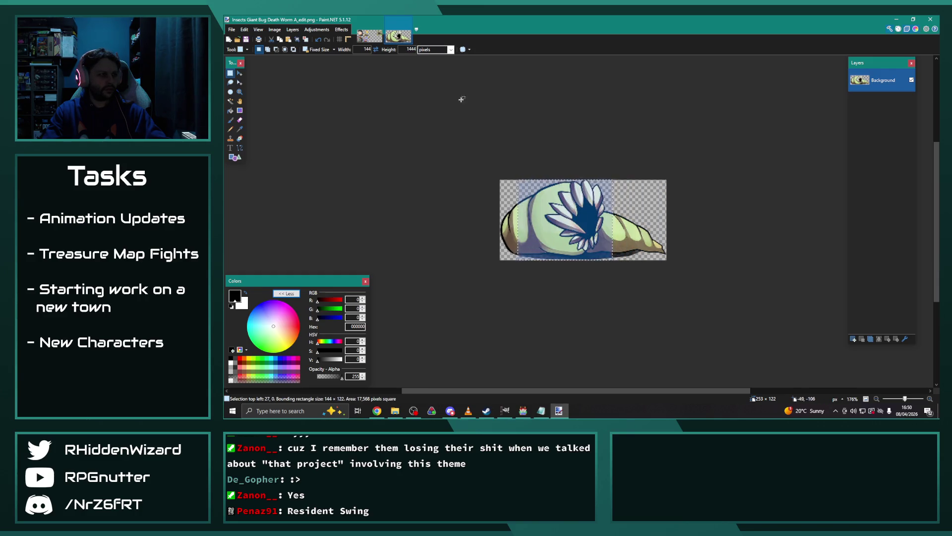
Step: Set the fixed selection to 144, place it over the worm's mouth, and paste into Chapter6.png
key(BackSpace)
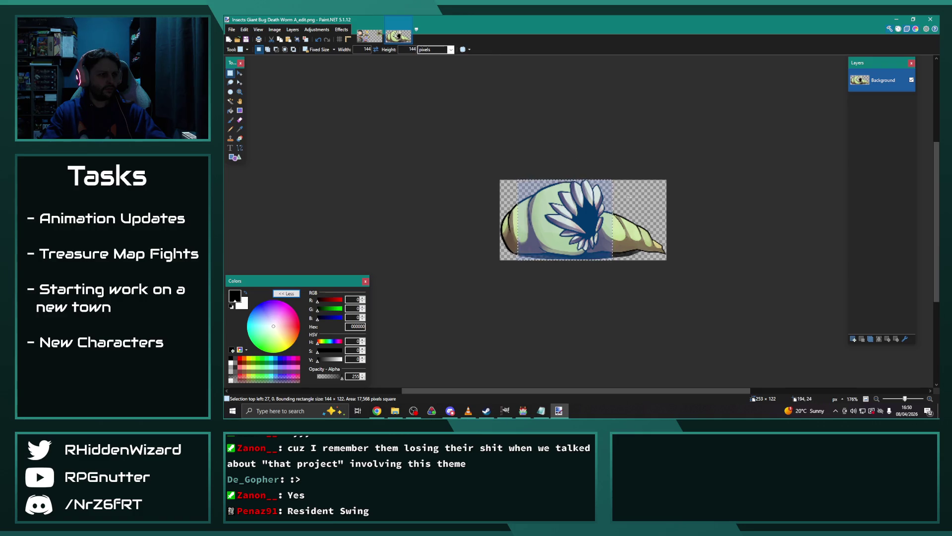
click(573, 202)
drag(584, 202, 518, 199)
click(518, 199)
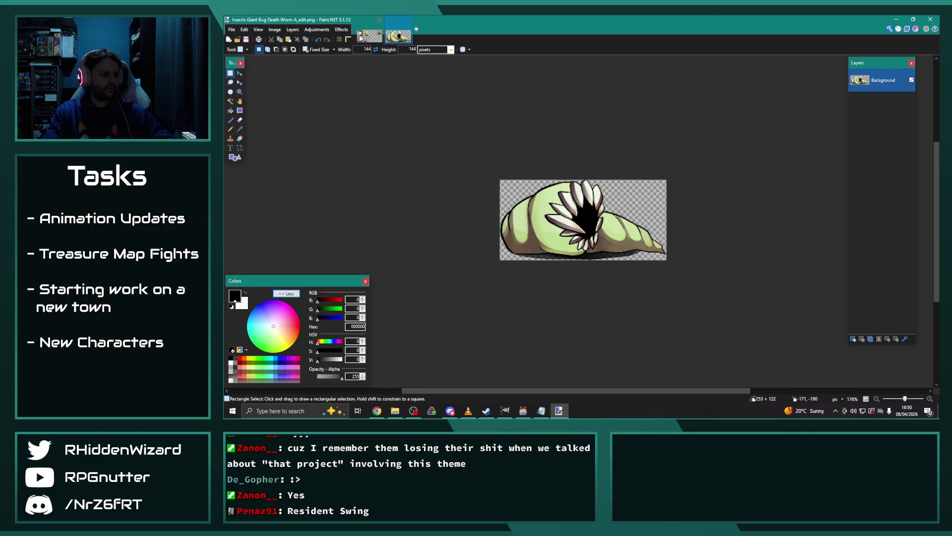
click(370, 35)
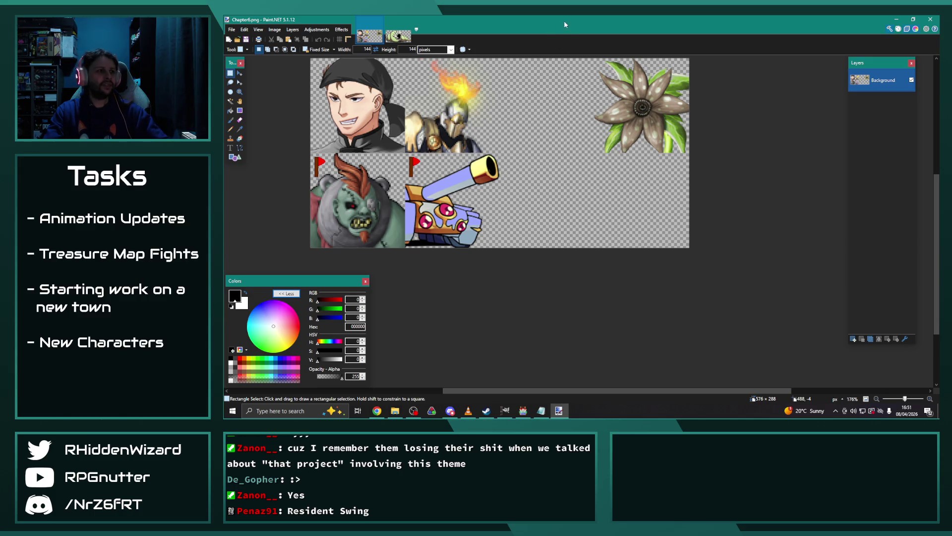
key(ctrl+v)
Step: Undo the misplaced worm paste in Chapter6 and an accidental move on the worm image
mouse_move(338, 70)
mouse_down()
mouse_move(433, 79)
mouse_move(601, 185)
mouse_up()
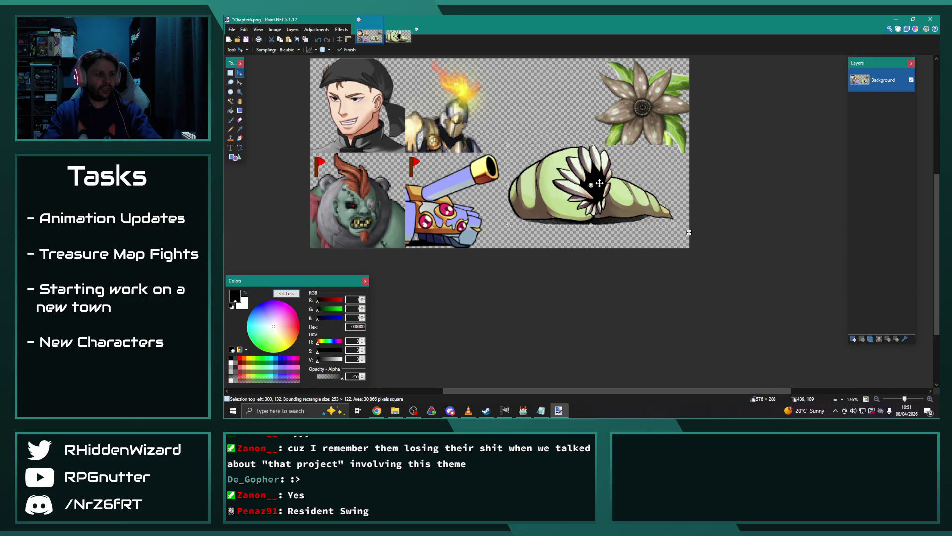
key(ctrl+z)
click(398, 35)
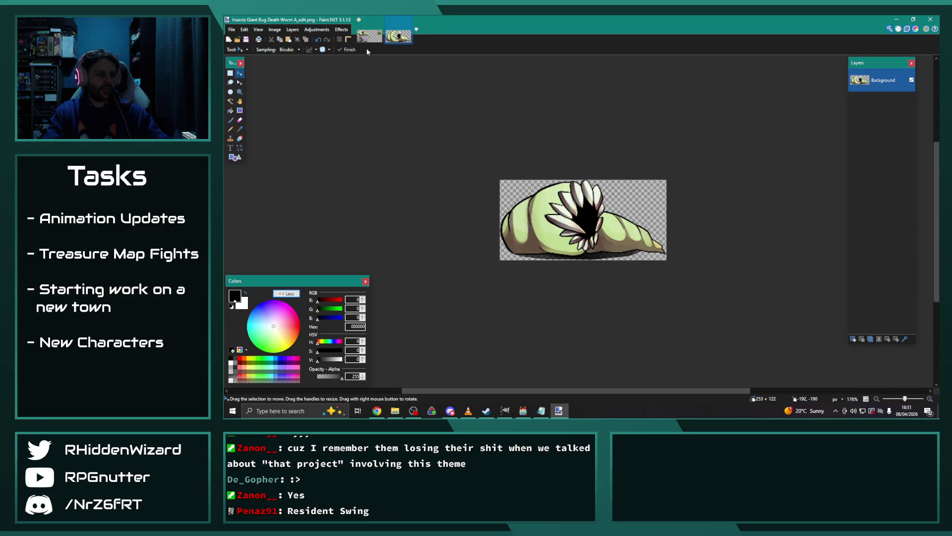
click(365, 39)
key(ctrl+z)
click(398, 36)
drag(609, 226, 593, 222)
key(ctrl+z)
Step: Copy a 144×122 crop of the worm's mouth into Chapter6.png
key(s)
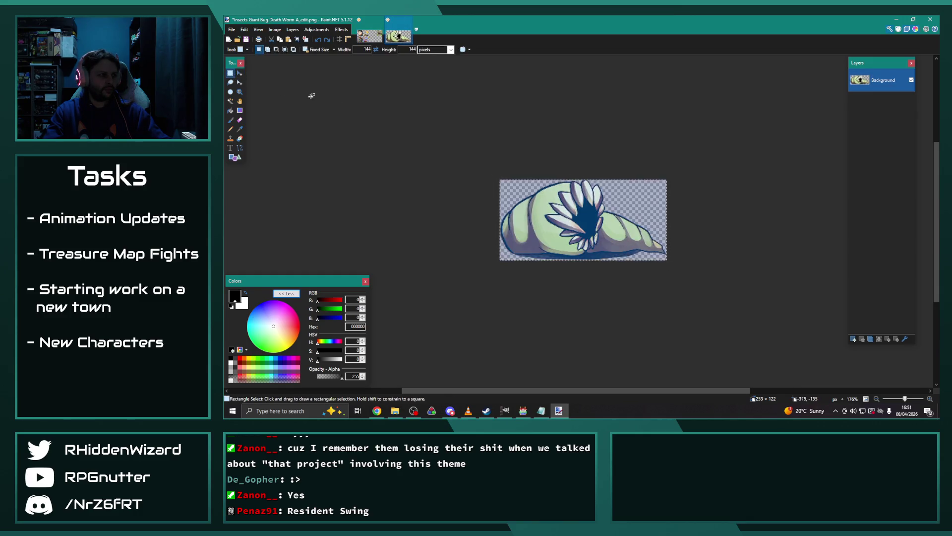
drag(570, 221, 522, 222)
key(ctrl+c)
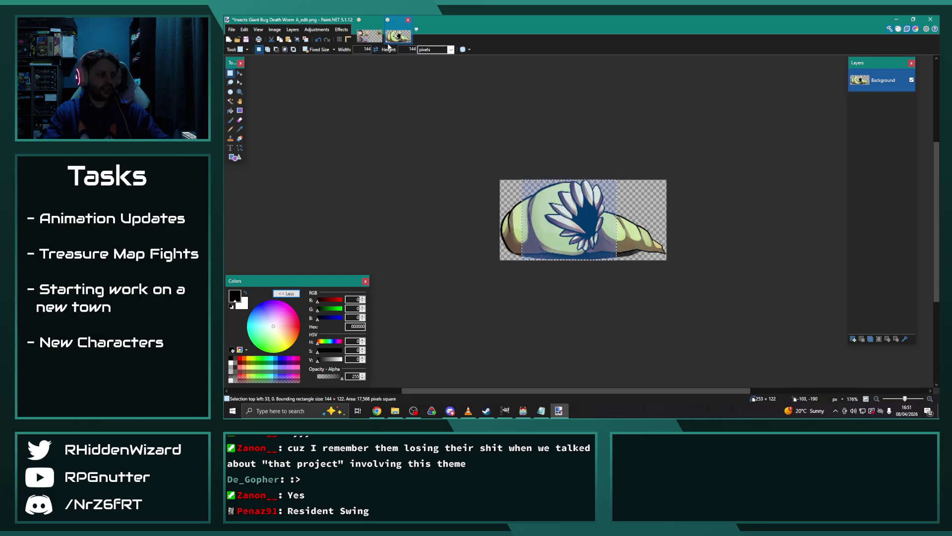
click(369, 35)
key(ctrl+v)
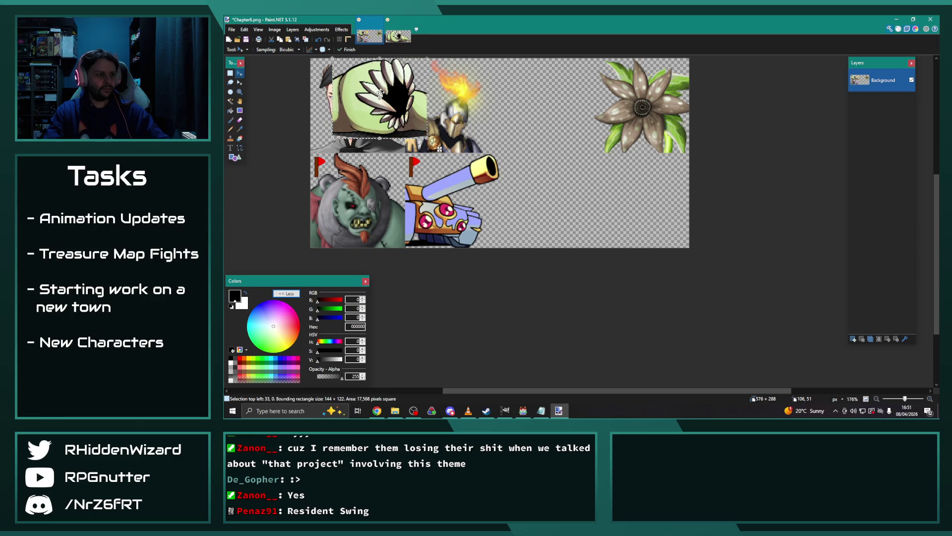
Step: Move the worm crop into Chapter6's empty bottom-right slot and finalize it
drag(440, 149, 497, 149)
drag(386, 93, 456, 117)
drag(512, 149, 552, 149)
key(Right)
key(Right)
key(Right)
key(Right)
key(Right)
key(Right)
key(Right)
key(Right)
key(Right)
key(Right)
key(Right)
key(Right)
key(Right)
key(Down)
key(Down)
key(Down)
key(Down)
key(Down)
key(Down)
key(Down)
key(Down)
key(Down)
key(Down)
key(Down)
key(Down)
key(Up)
key(Up)
key(Up)
key(Up)
key(Down)
key(Down)
key(Down)
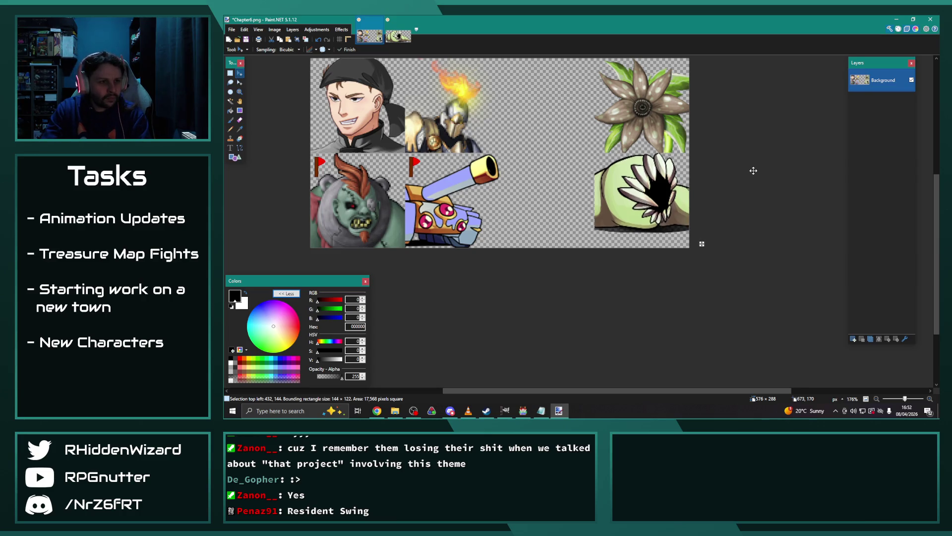
key(Down)
key(Down)
key(Down)
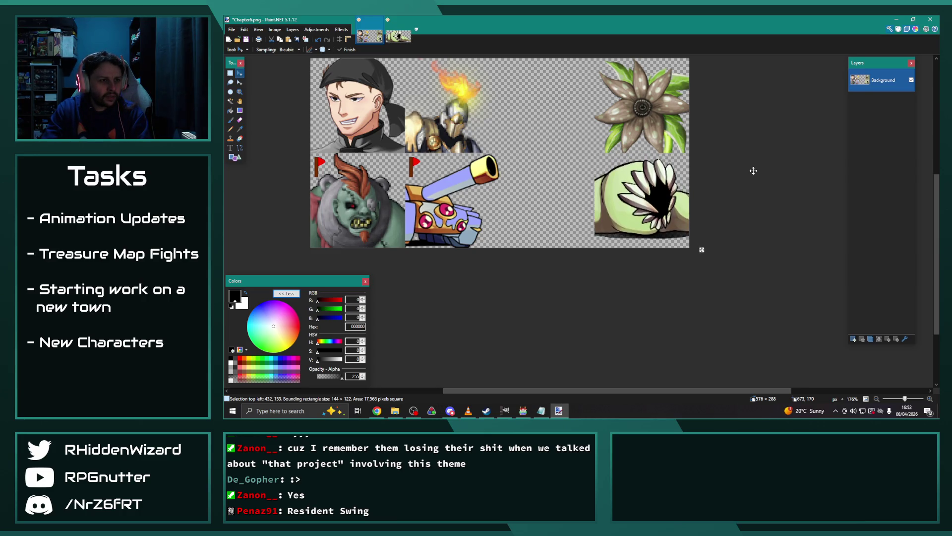
key(Down)
key(Down)
key(Down)
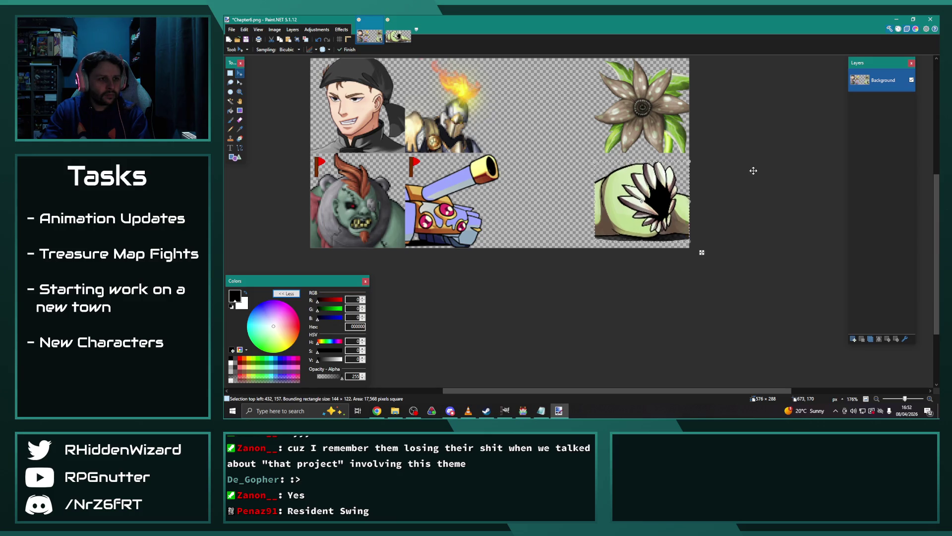
key(ctrl+d)
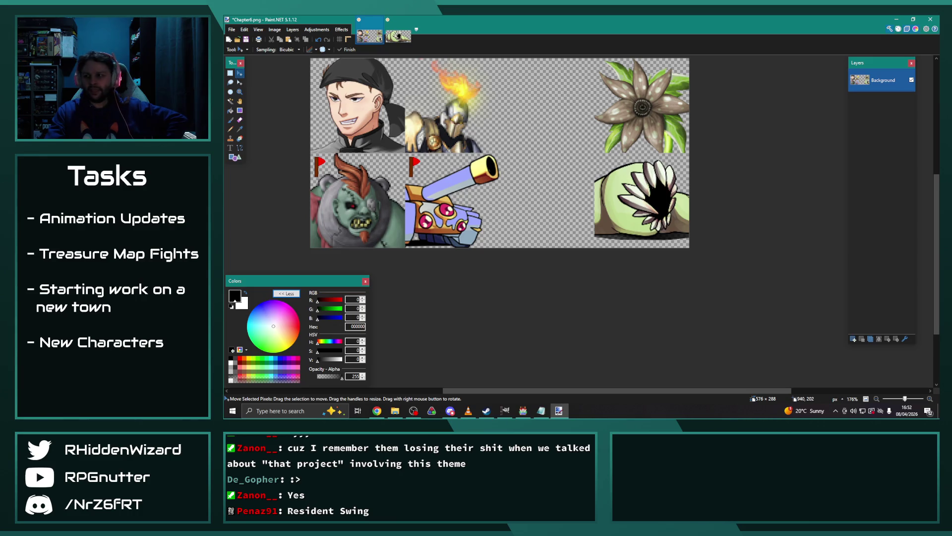
key(alt+Tab)
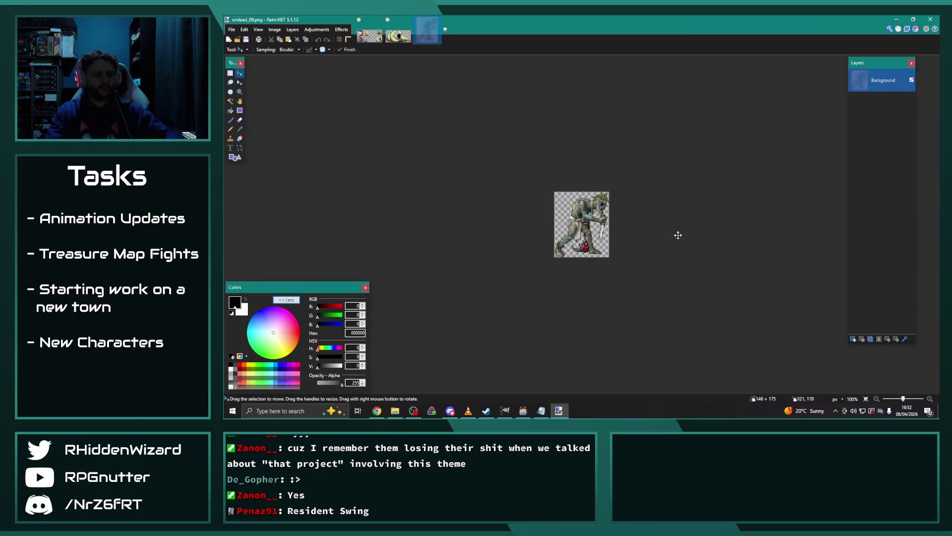
Step: Place a fixed 72×72 selection over the zombie's head and shoulders
scroll(671, 227, up, 4)
key(s)
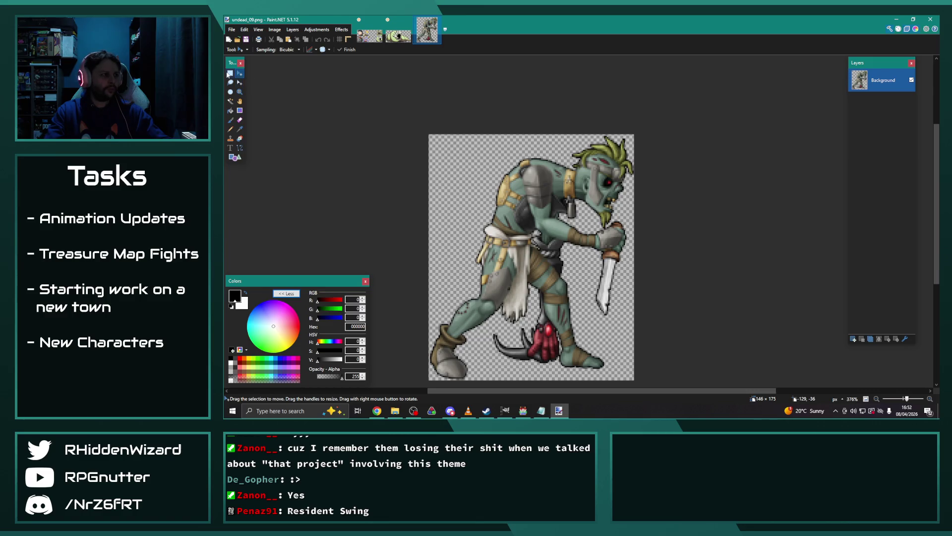
mouse_move(431, 136)
mouse_down()
mouse_move(630, 377)
mouse_move(604, 135)
mouse_up()
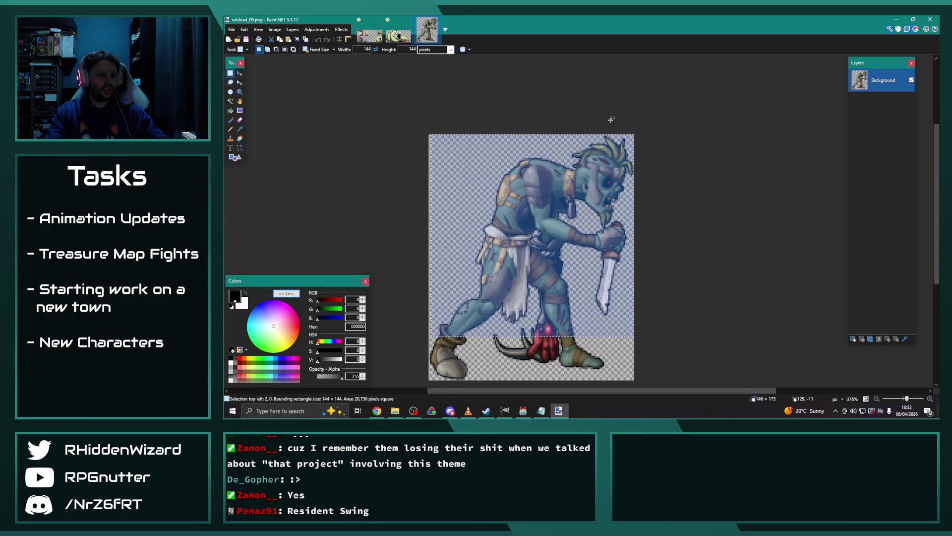
click(367, 50)
text(72)
double_click(411, 49)
text(2)
drag(536, 199, 537, 165)
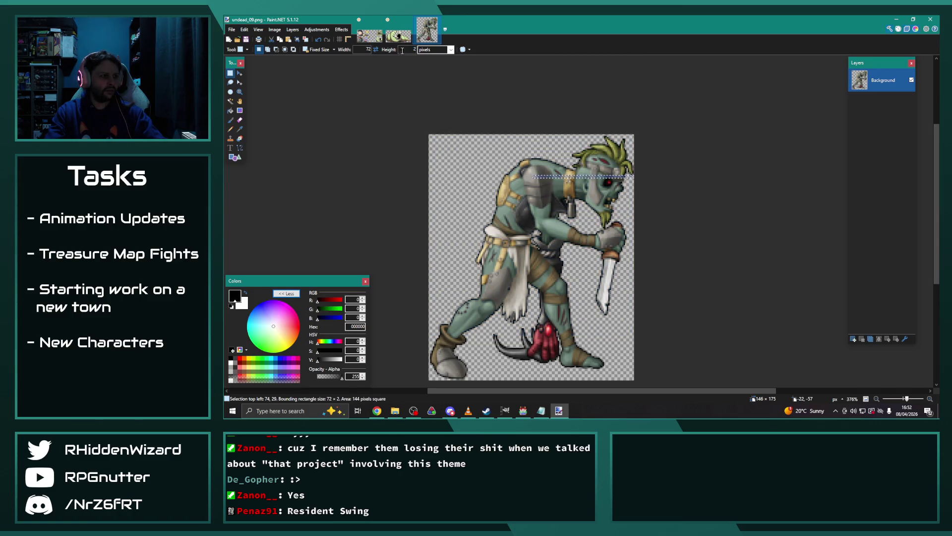
drag(533, 169, 584, 122)
Step: Create a new 72×72 image that holds the zombie head crop
click(231, 29)
click(238, 39)
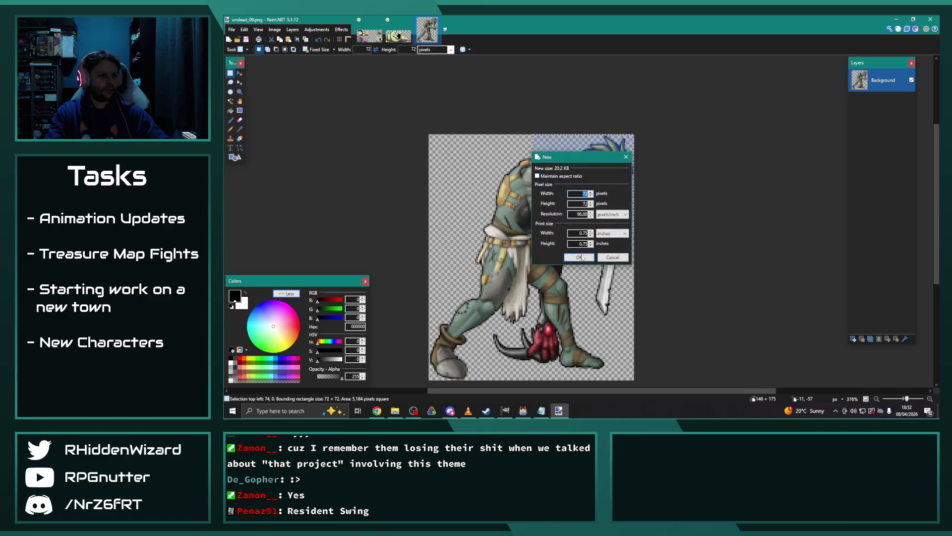
click(581, 257)
key(ctrl+v)
click(292, 29)
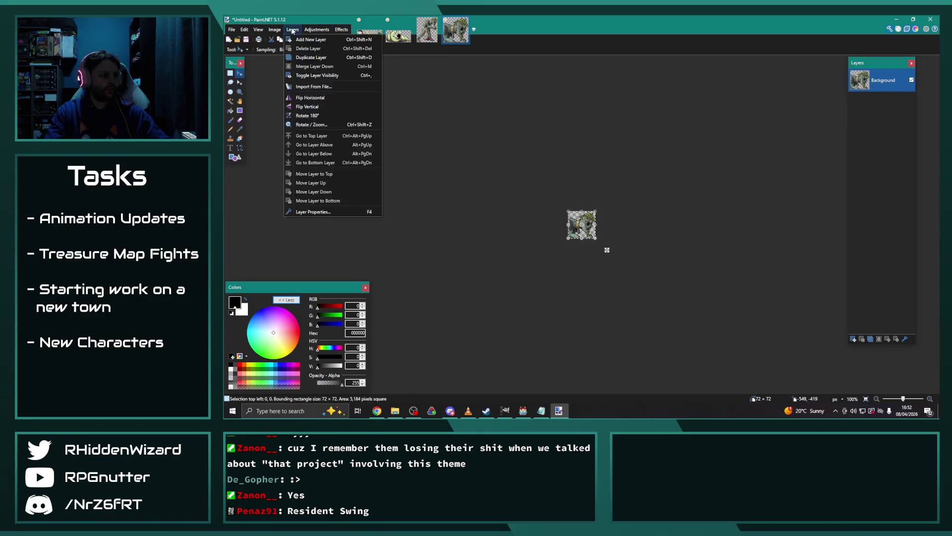
Step: Try resizing the crop to 144×144 by absolute size, then undo it
click(293, 48)
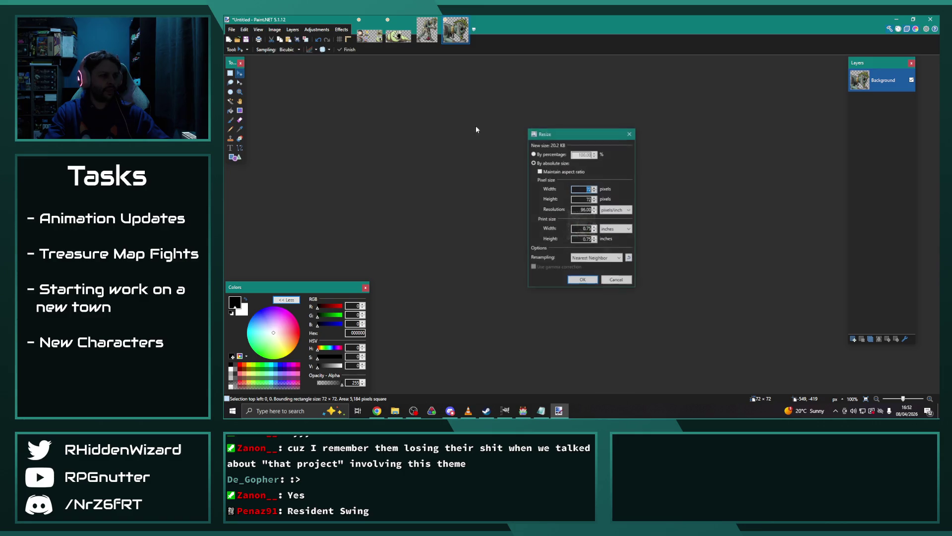
click(561, 154)
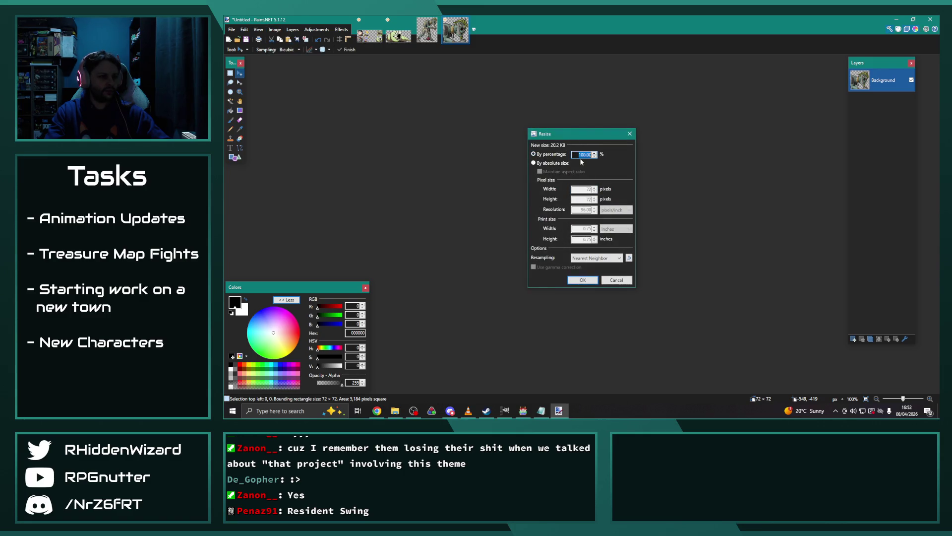
click(544, 164)
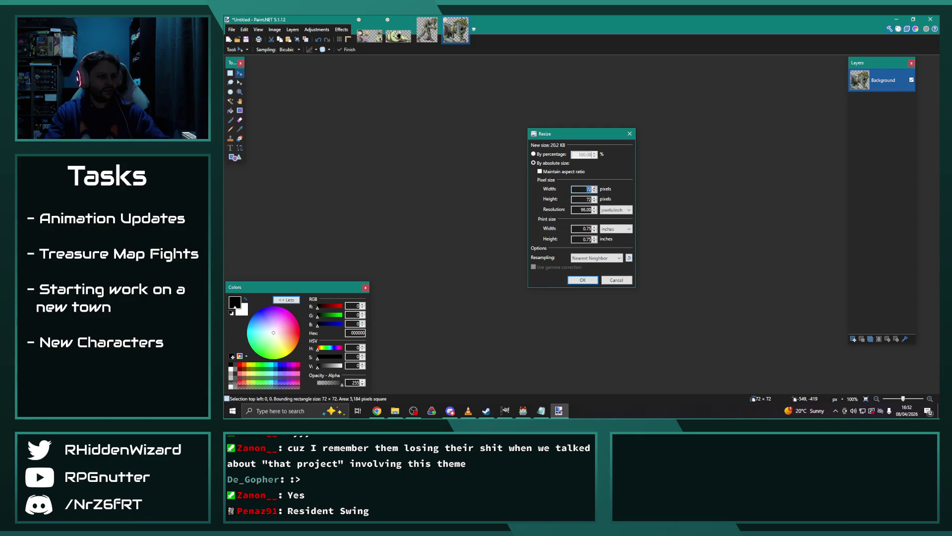
text(55)
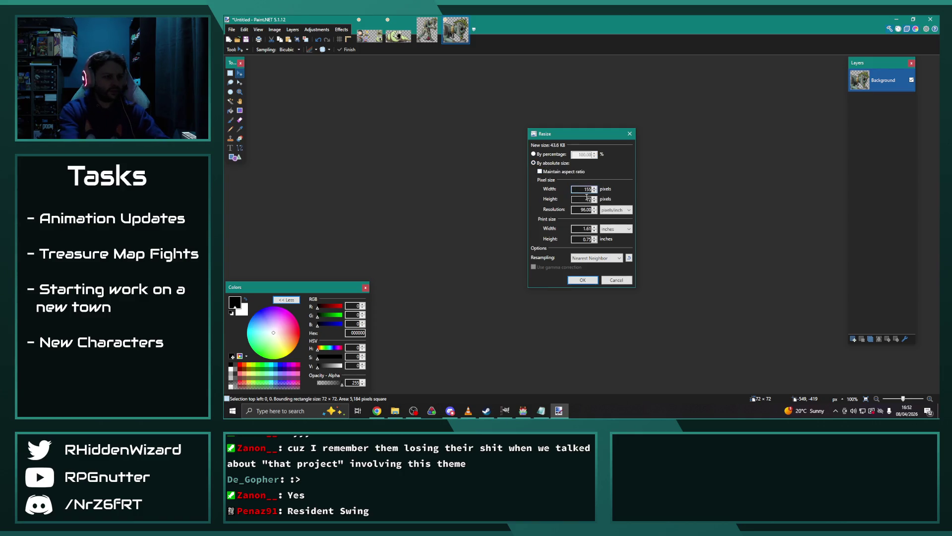
text(44)
key(Tab)
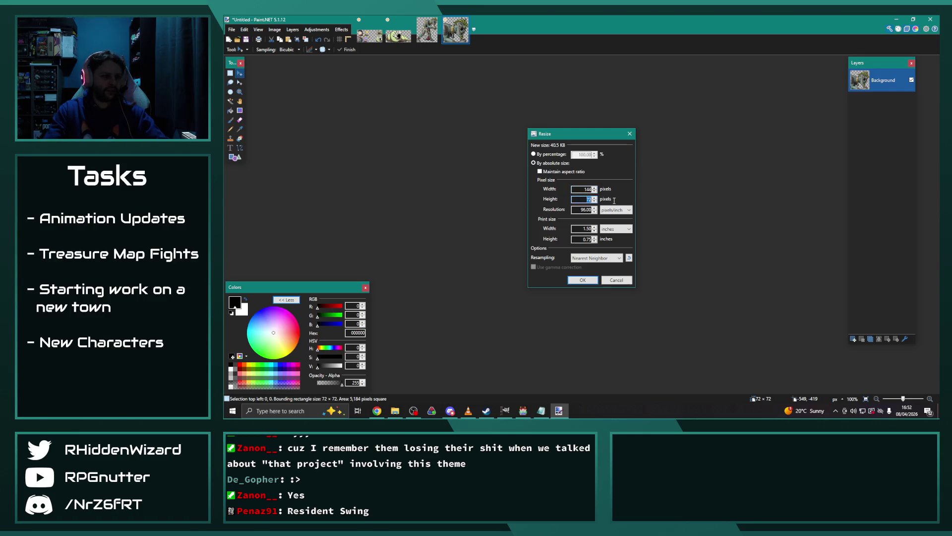
text(144)
click(583, 279)
scroll(588, 235, up, 3)
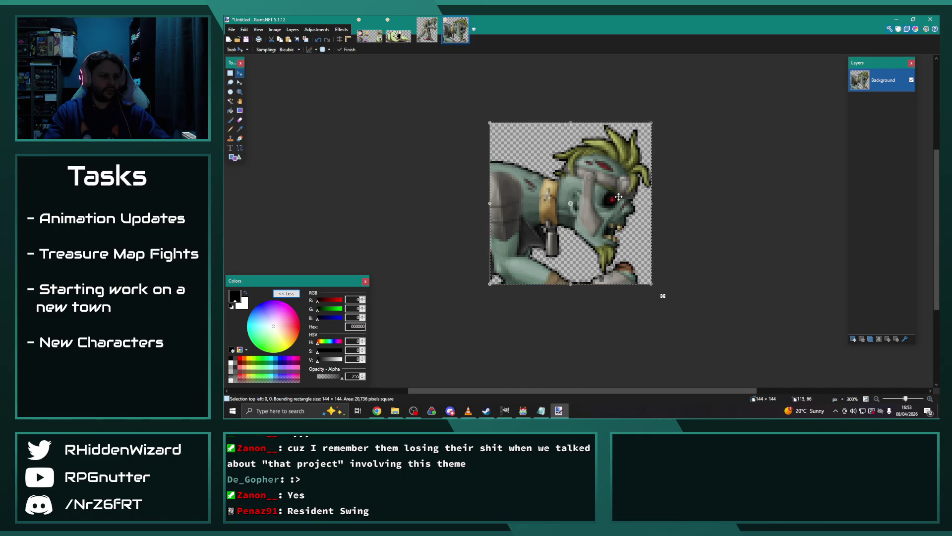
key(ctrl+z)
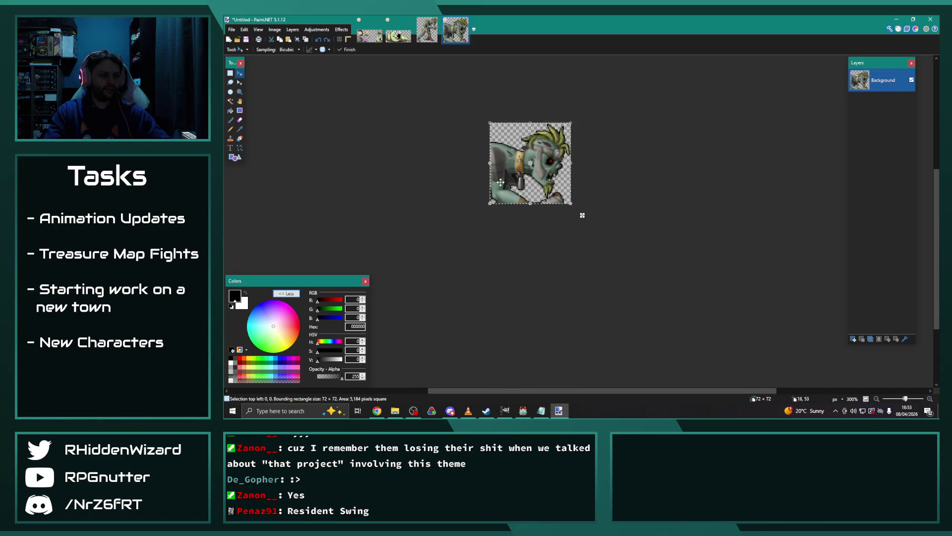
Step: Try a 200% enlargement with Bicubic resampling, then undo it
click(274, 29)
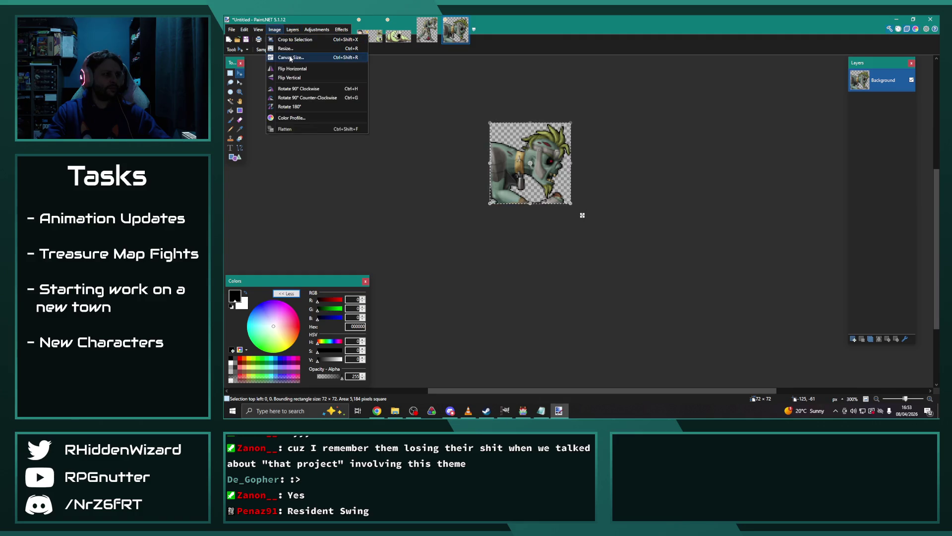
click(289, 49)
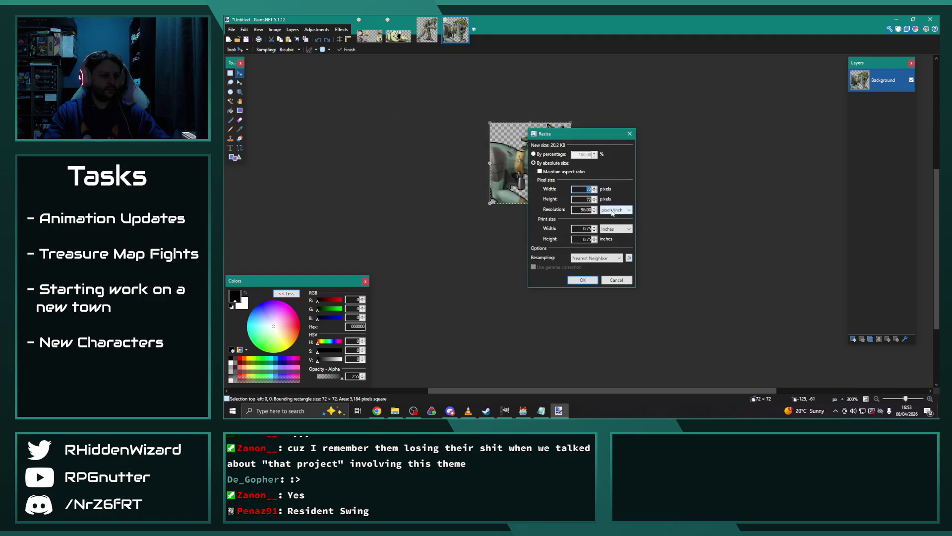
click(536, 155)
text(200)
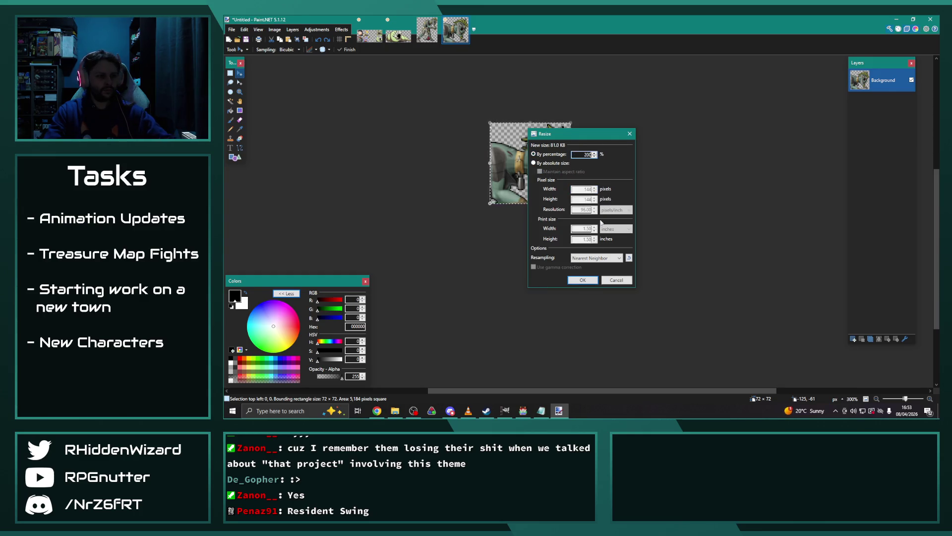
click(600, 258)
click(603, 267)
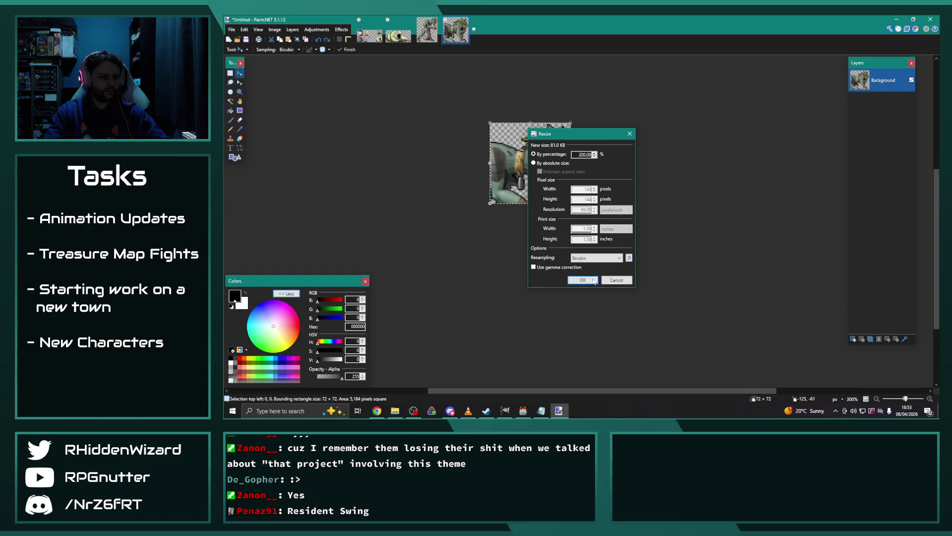
click(590, 279)
key(ctrl+z)
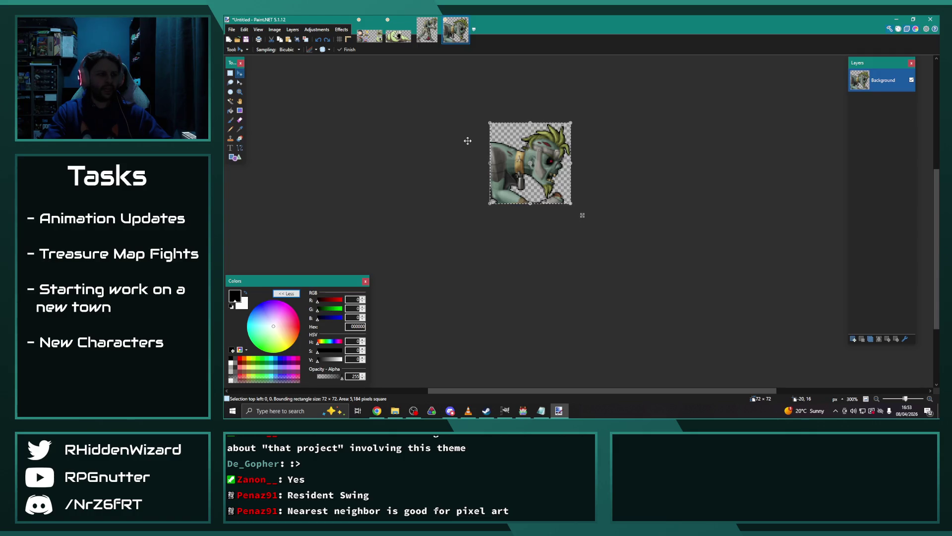
Step: Enlarge the head crop 200% to 144×144 using Nearest Neighbor resampling
click(275, 30)
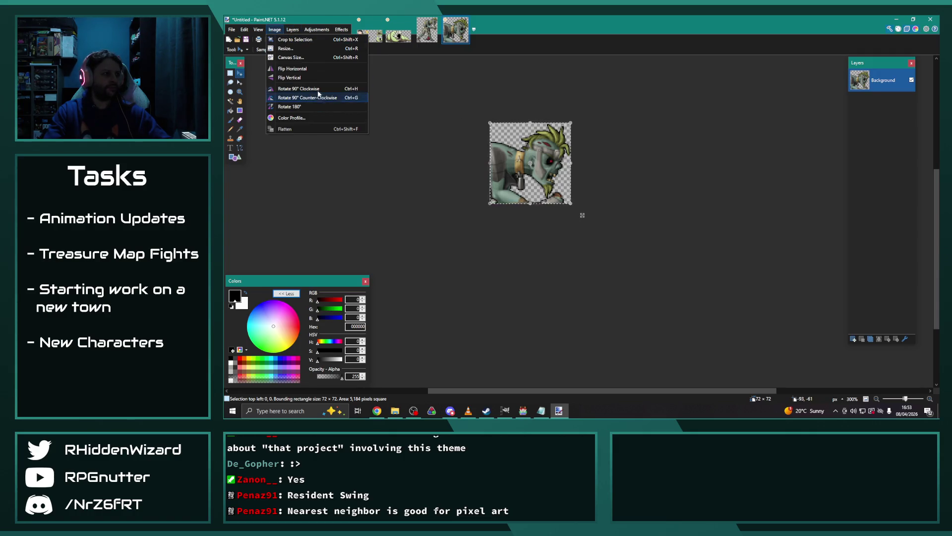
click(286, 48)
click(534, 154)
text(200)
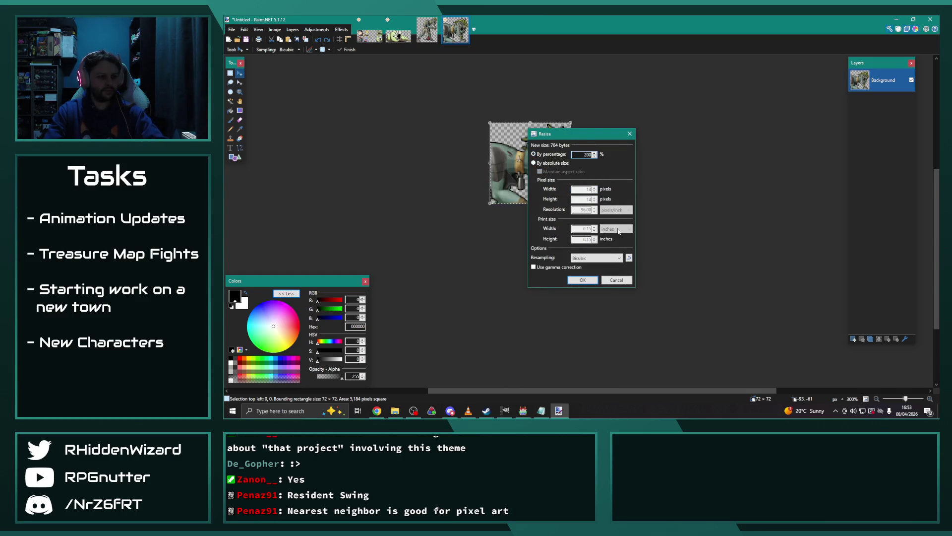
click(595, 258)
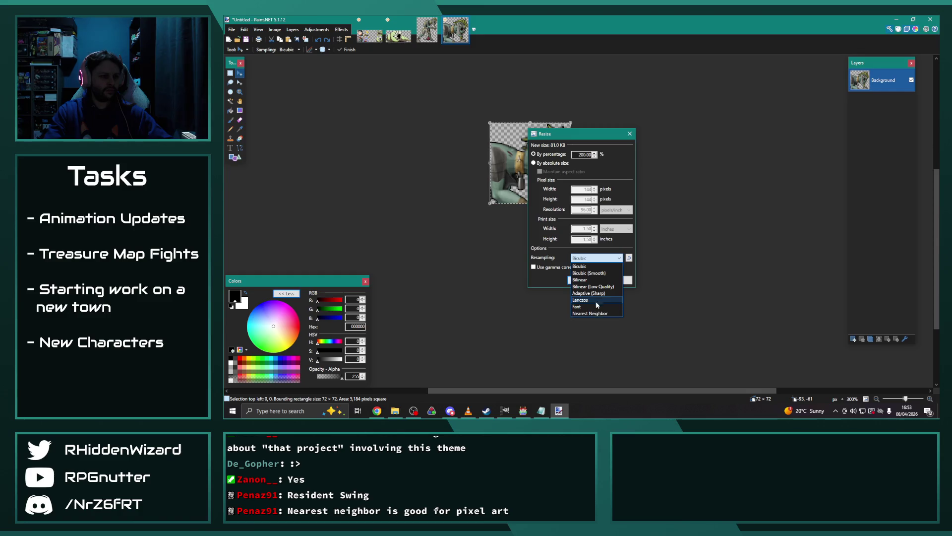
click(593, 313)
click(583, 280)
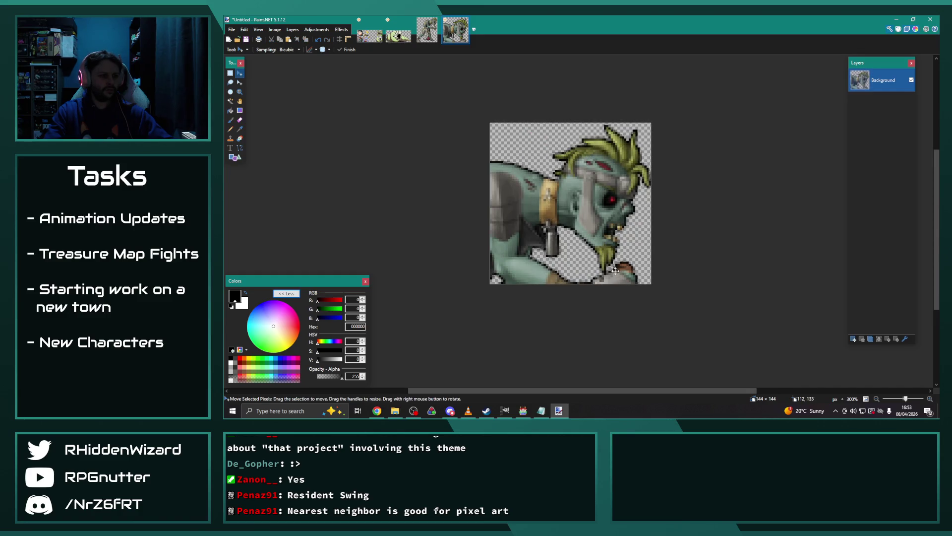
Step: Copy the enlarged zombie head and bring back the Chapter6.png sprite sheet
key(ctrl+minus)
key(ctrl+a)
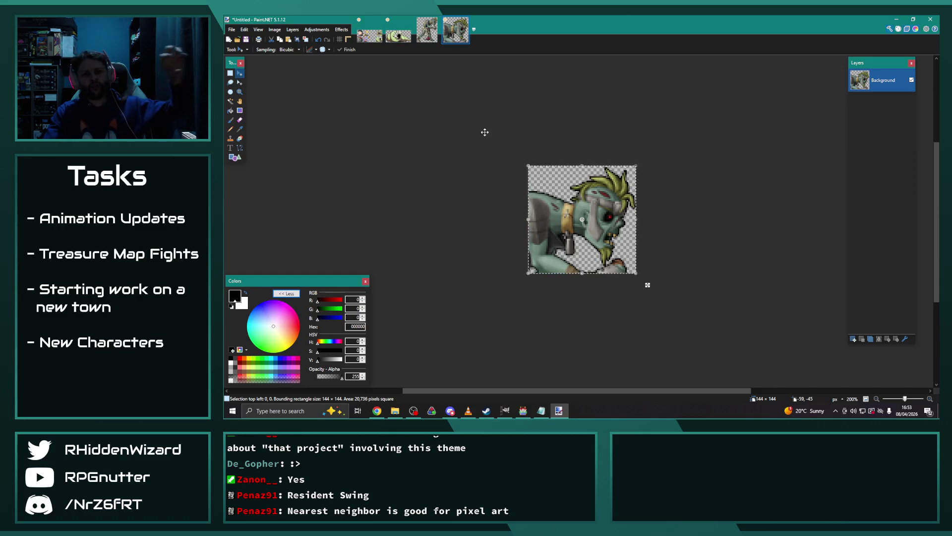
click(378, 40)
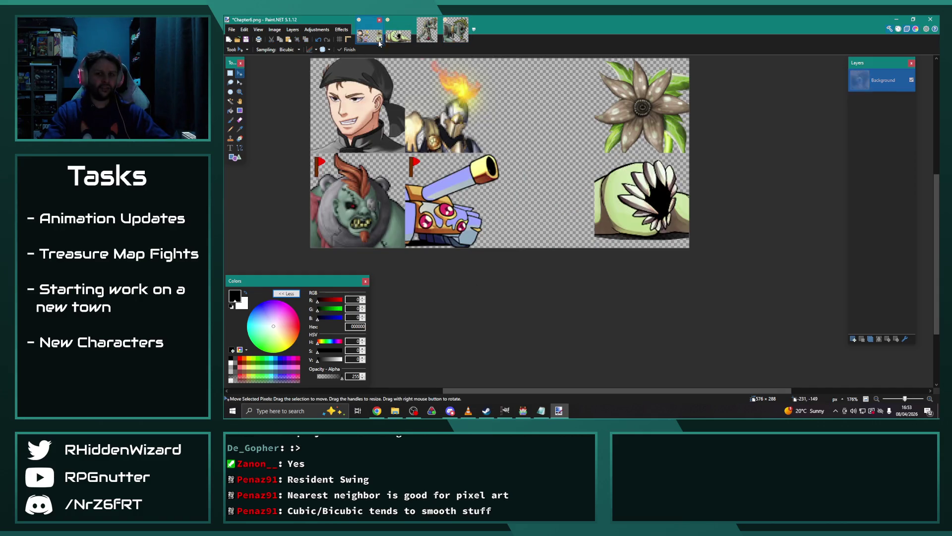
Step: Paste the zombie into Chapter6.png's empty top-row slot, nudging it one pixel to align
key(ctrl+v)
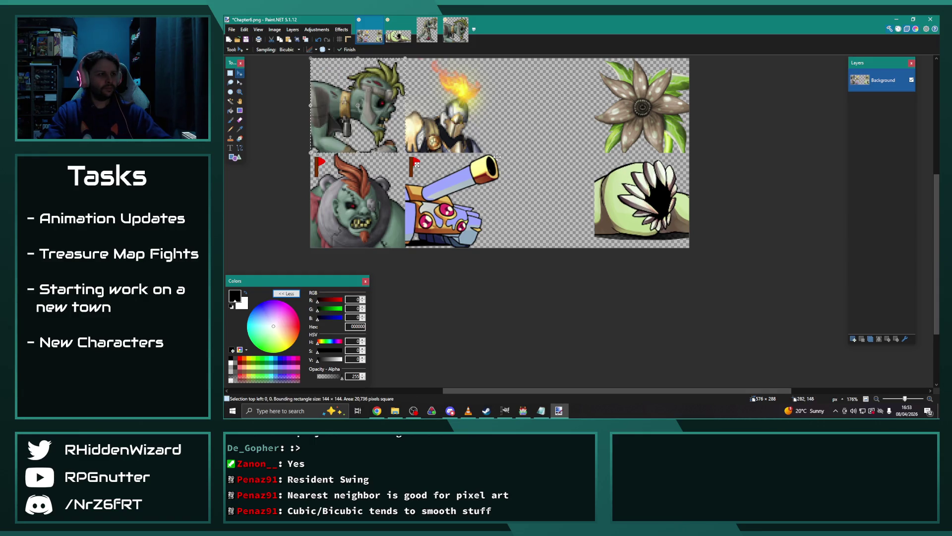
drag(417, 164, 606, 164)
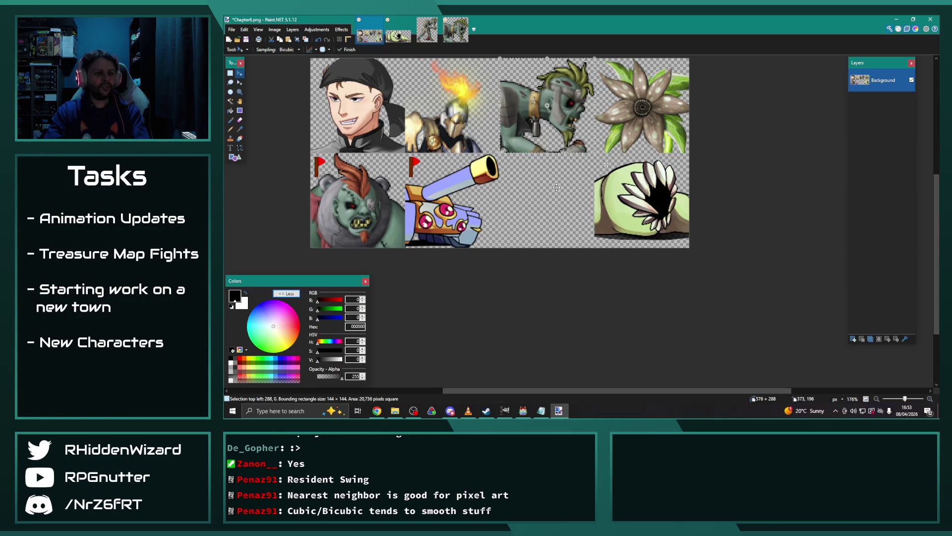
mouse_move(606, 165)
mouse_down()
mouse_move(606, 208)
mouse_move(606, 164)
mouse_up()
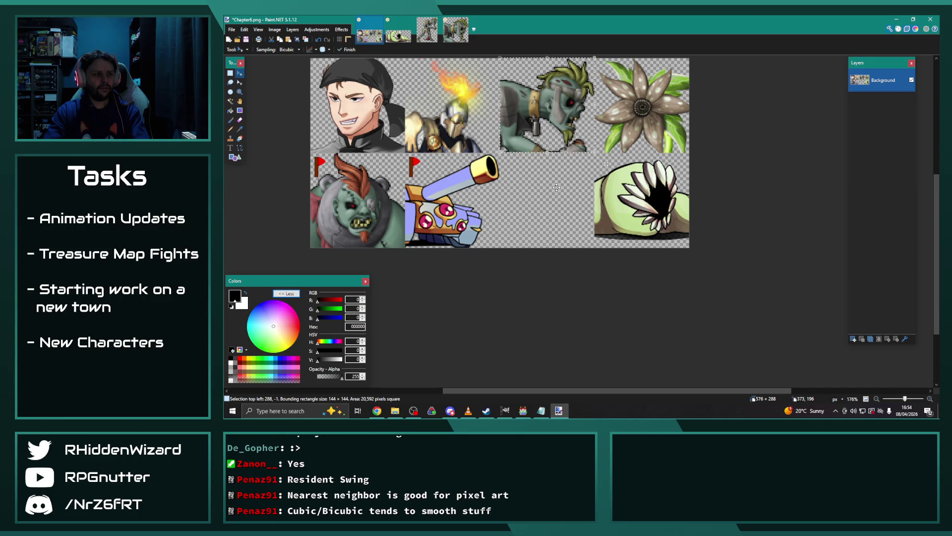
scroll(530, 173, up, 5)
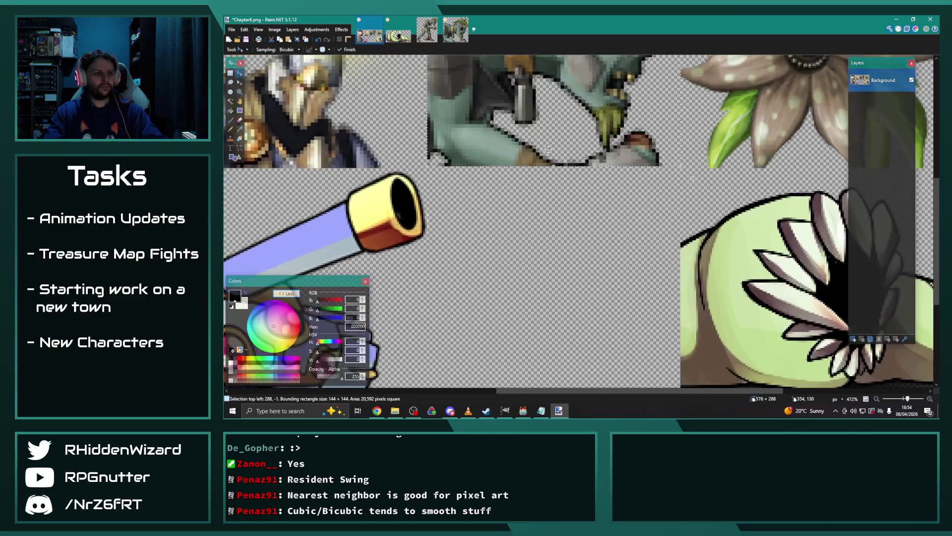
scroll(568, 173, down, 1)
key(Down)
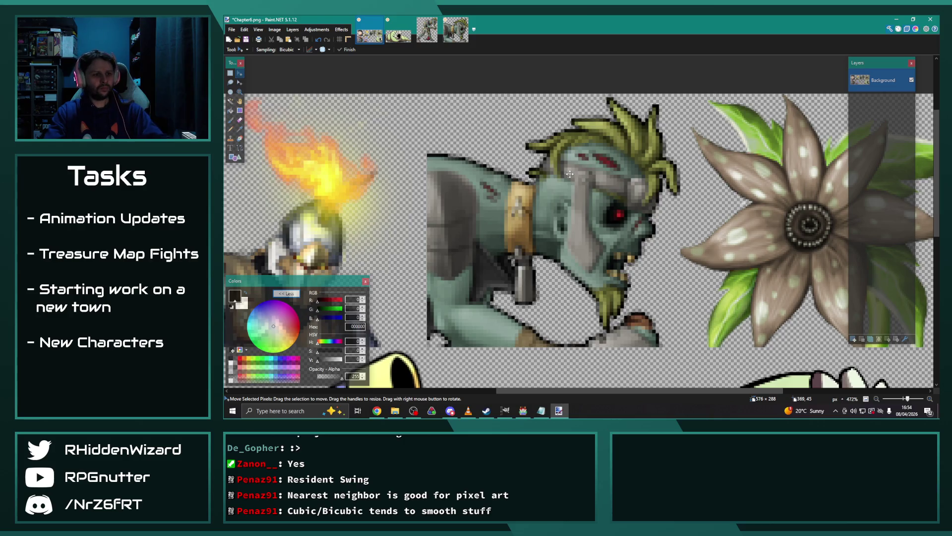
scroll(567, 173, down, 5)
scroll(565, 172, down, 2)
Step: Save Chapter6.png as PNG and return to the Lost Adventurer note in RPG Maker
click(229, 28)
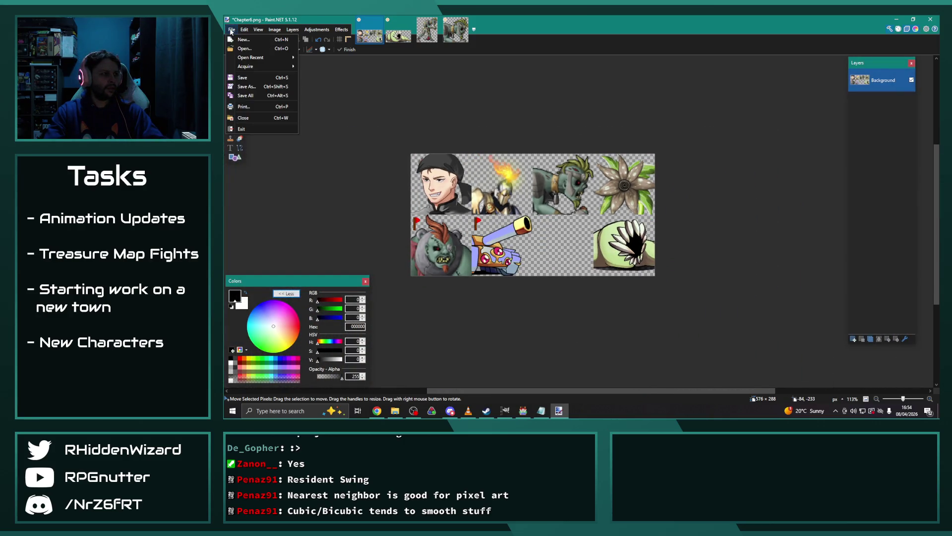
click(248, 77)
click(807, 168)
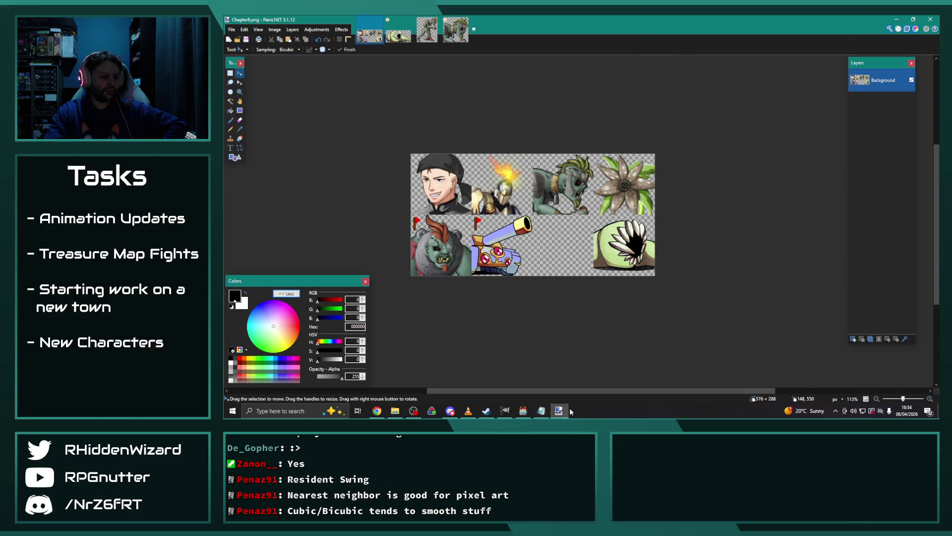
click(522, 411)
click(712, 268)
click(718, 275)
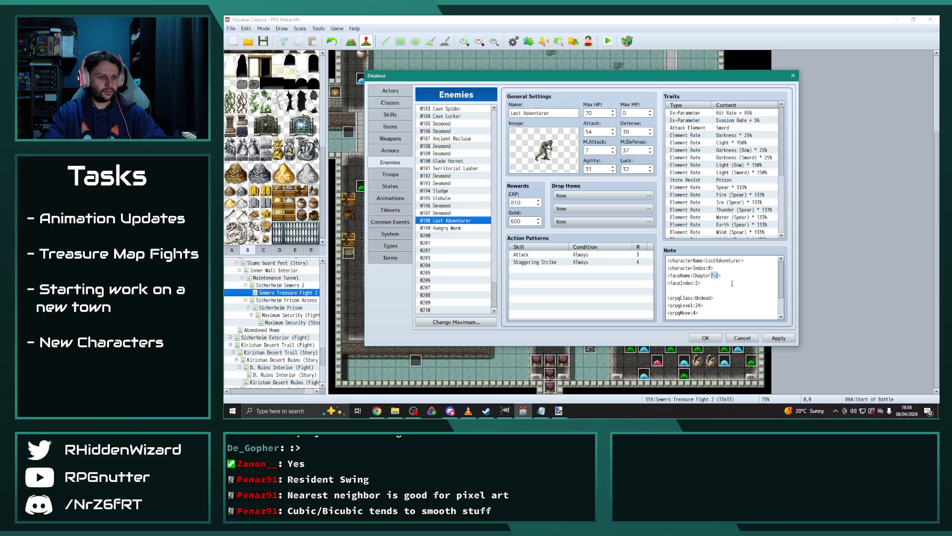
Step: Check Hungry Worm's Chapter6 face index 7, then apply the Lost Adventurer note edits
click(457, 228)
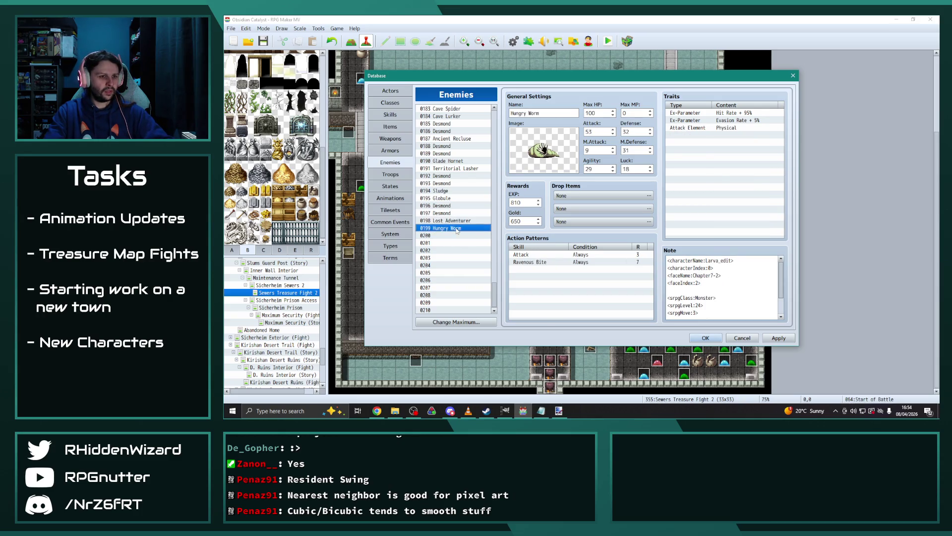
click(720, 275)
click(721, 276)
text(6)
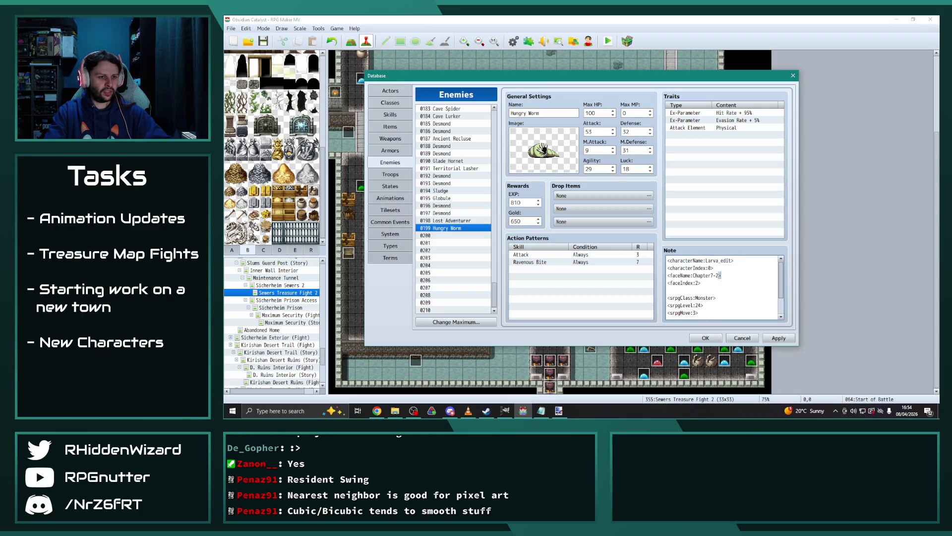
double_click(697, 283)
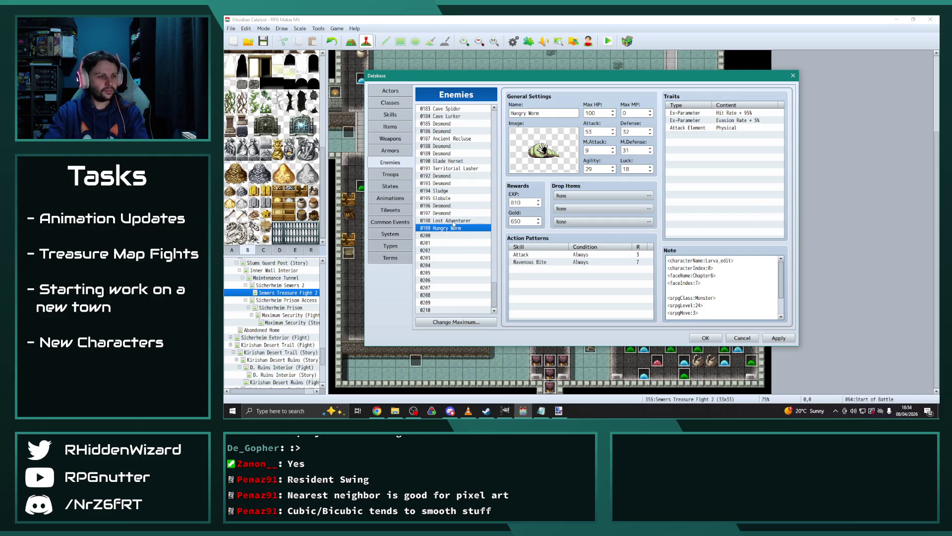
click(453, 222)
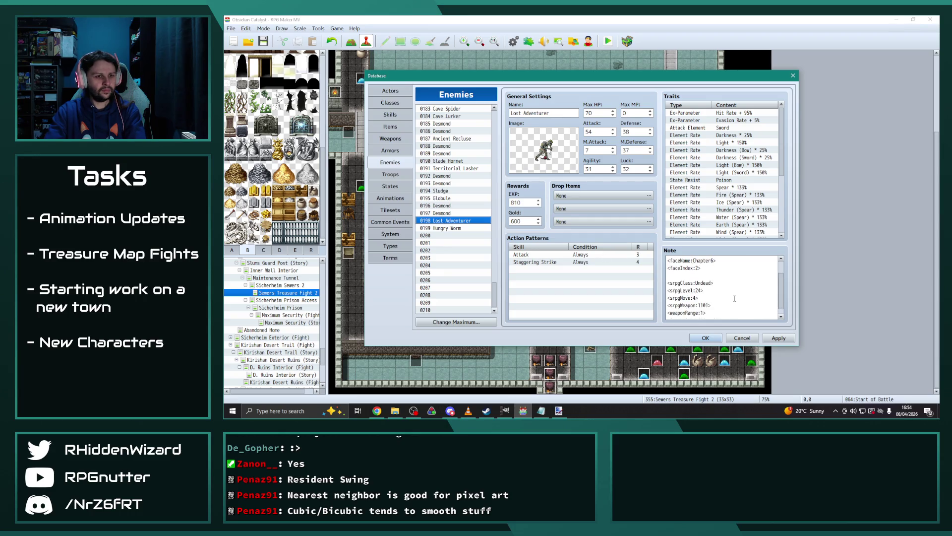
click(779, 338)
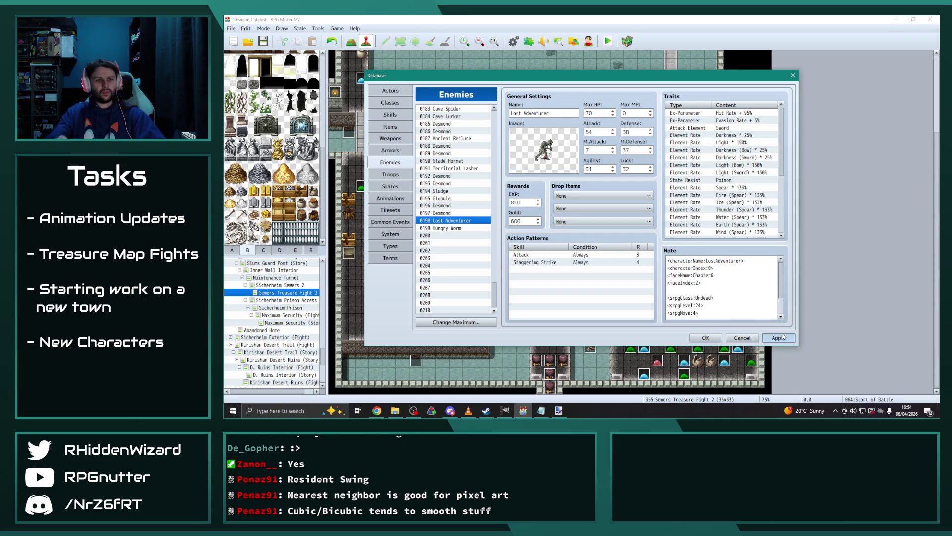
click(782, 337)
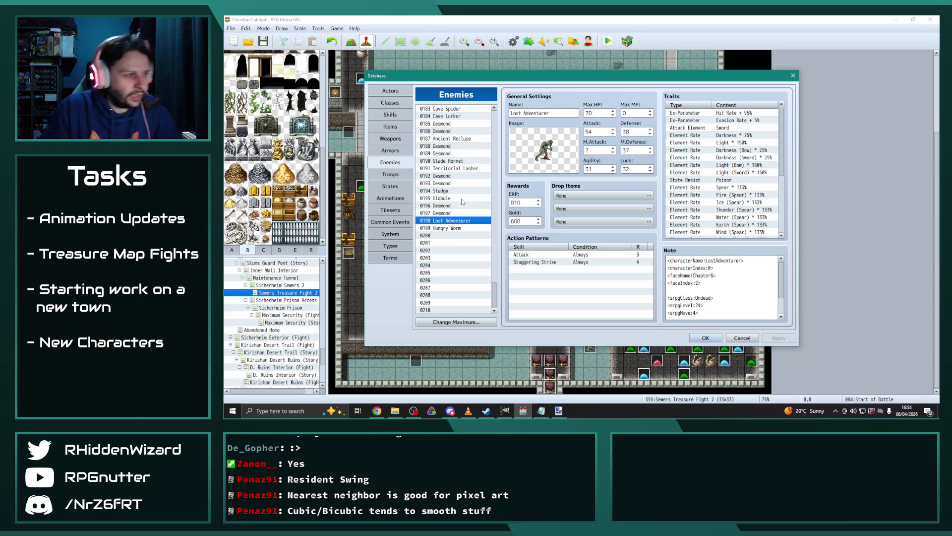
click(453, 213)
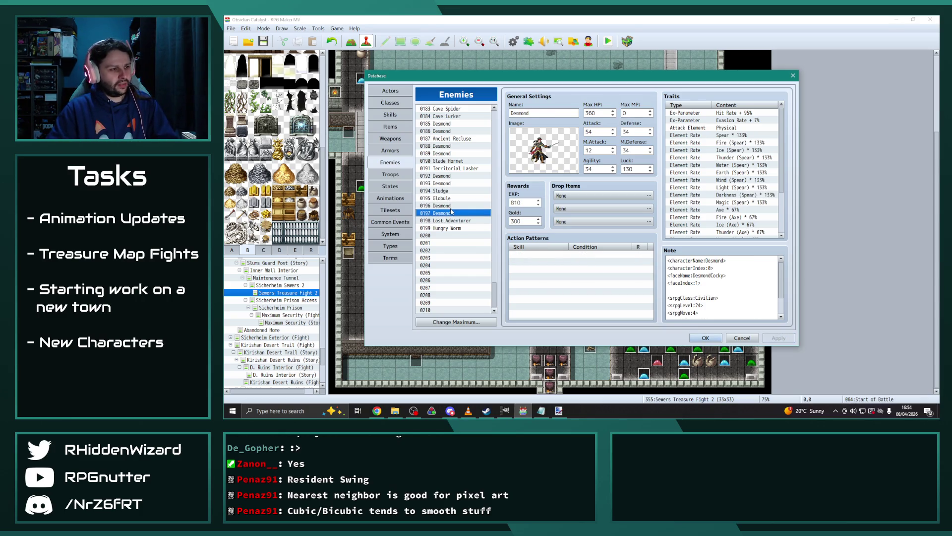
Step: Paste Desmond into slot 0201 with note level 26, EXP 943, Gold 450, Steal Gold 540
click(443, 243)
key(ctrl+v)
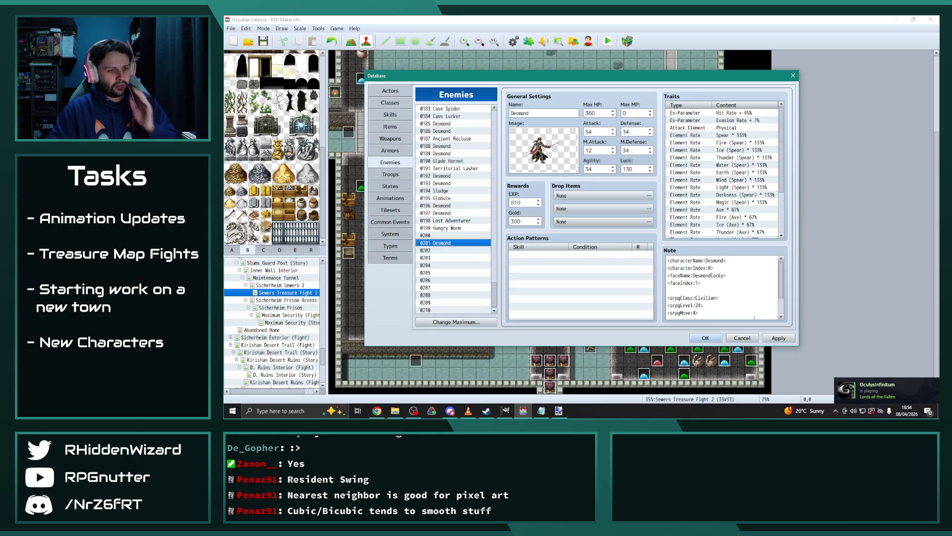
click(702, 305)
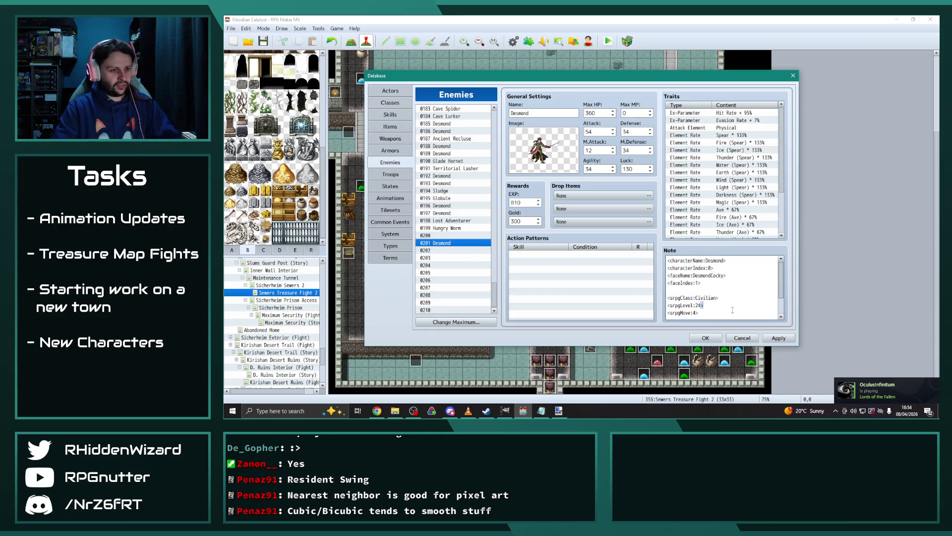
text(6)
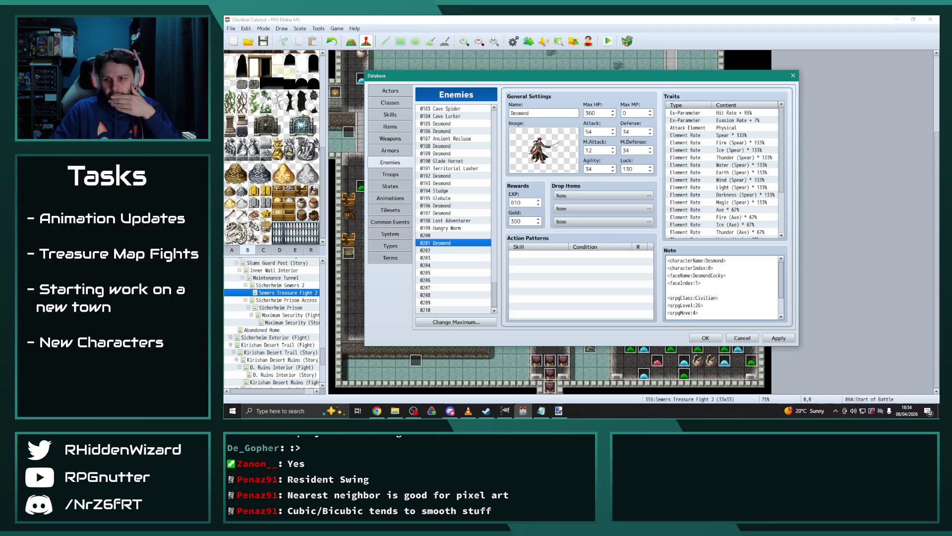
key(alt+Tab)
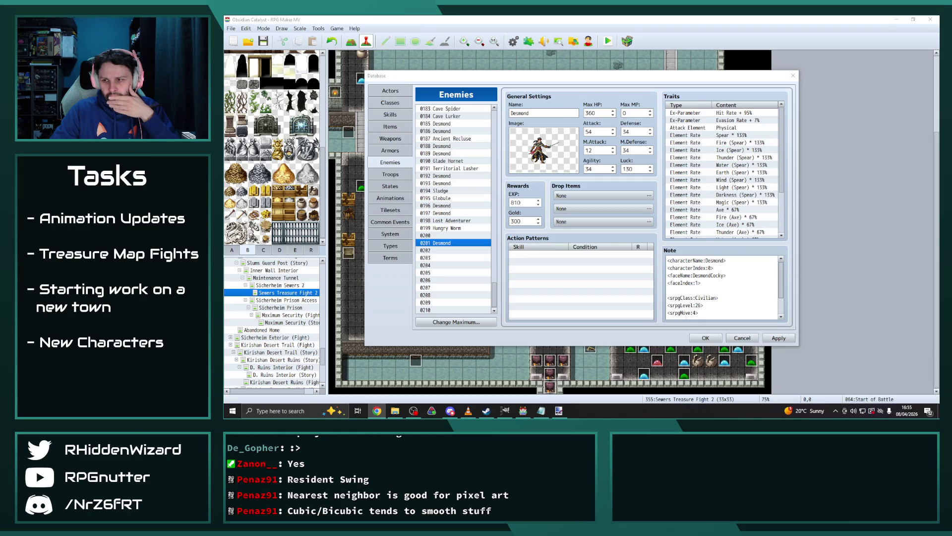
double_click(520, 200)
text(943)
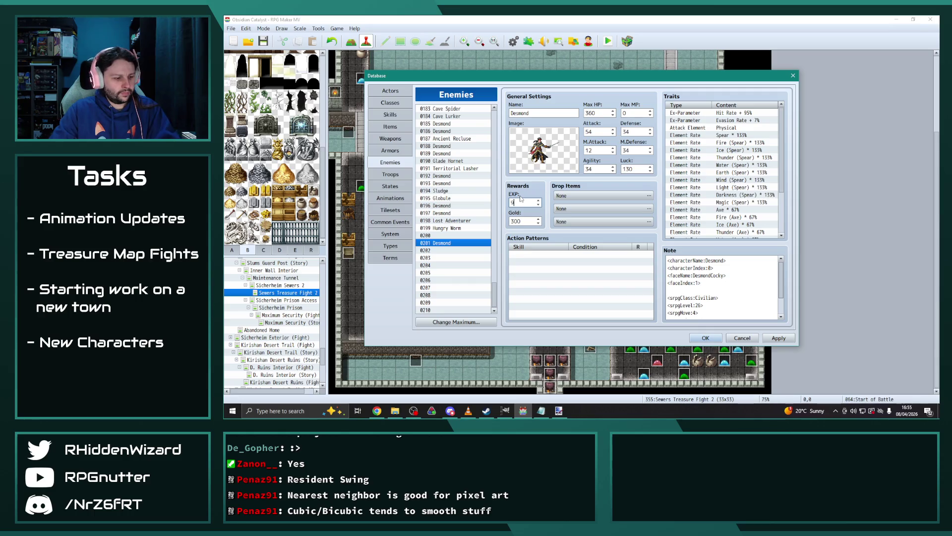
click(451, 222)
click(451, 242)
double_click(530, 221)
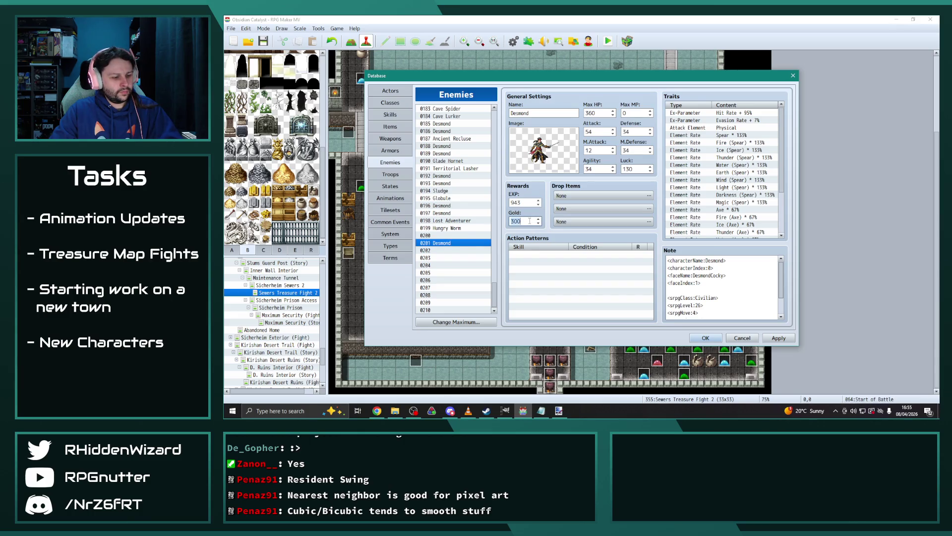
text(450)
drag(669, 278, 707, 317)
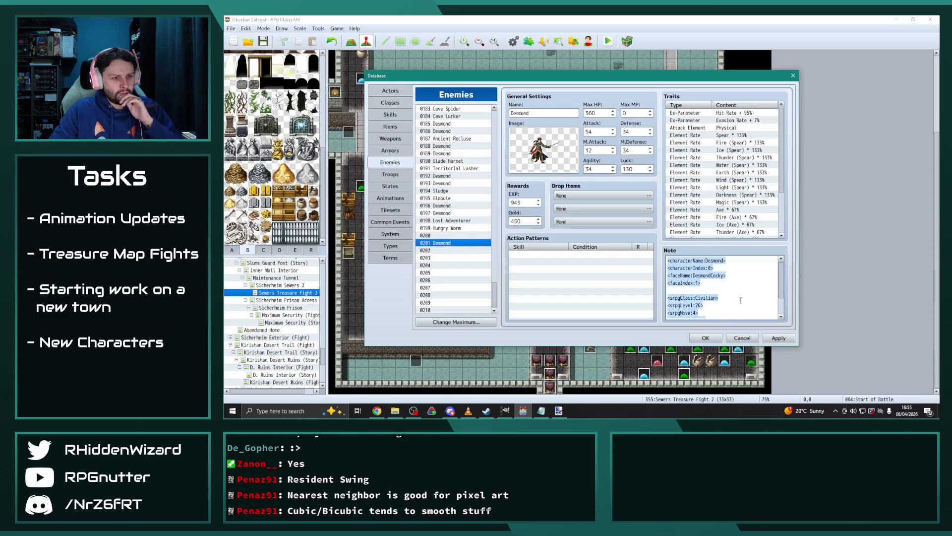
click(706, 316)
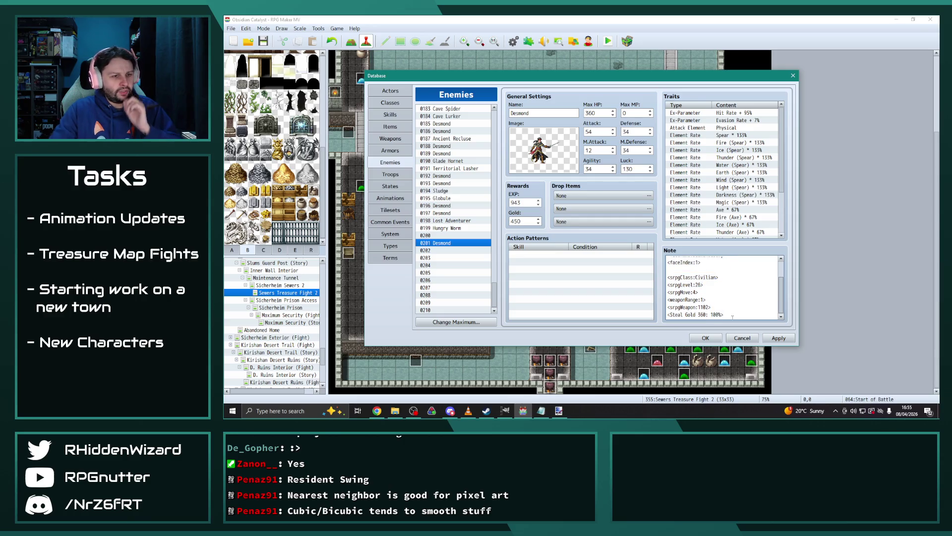
text(0)
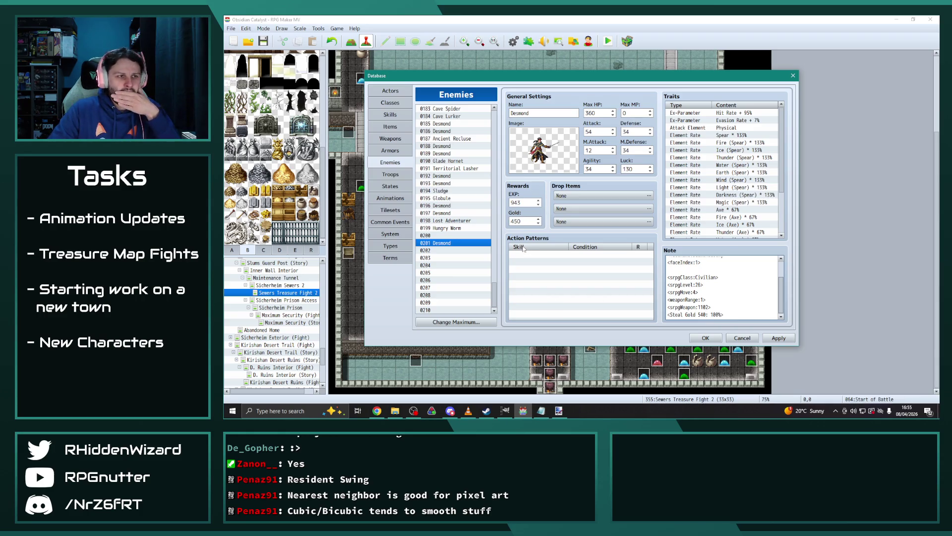
Step: Select Max HP and compare stats with Lost Adventurer, Desmond 0197, Hungry Worm and Crawler
double_click(600, 113)
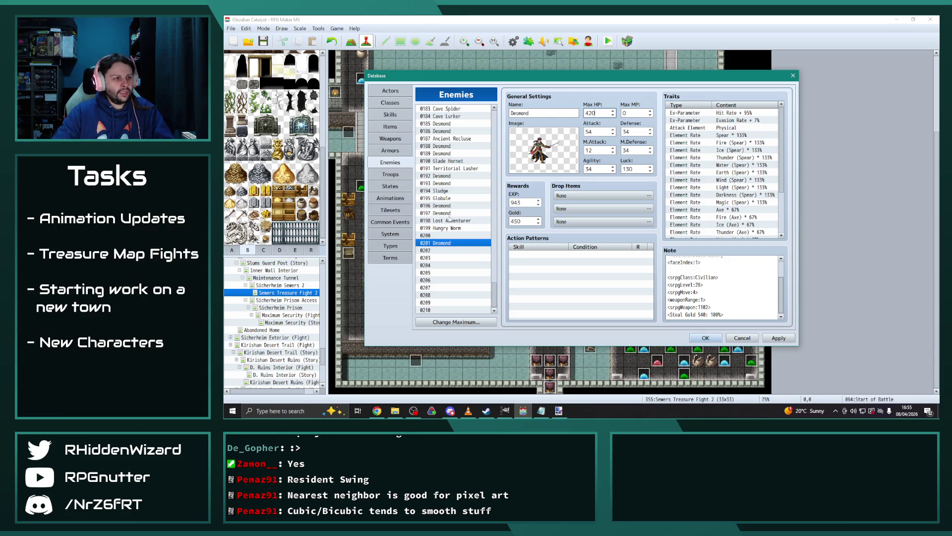
click(451, 220)
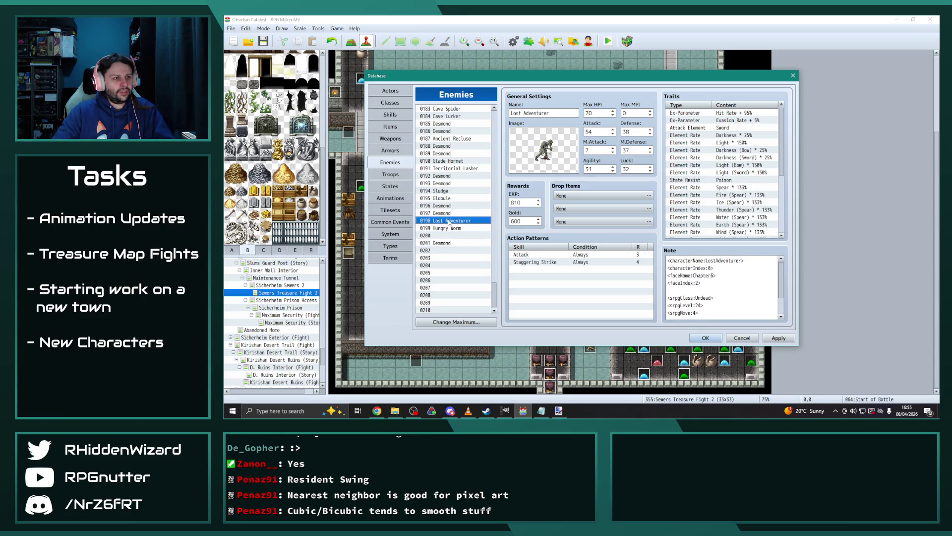
click(442, 213)
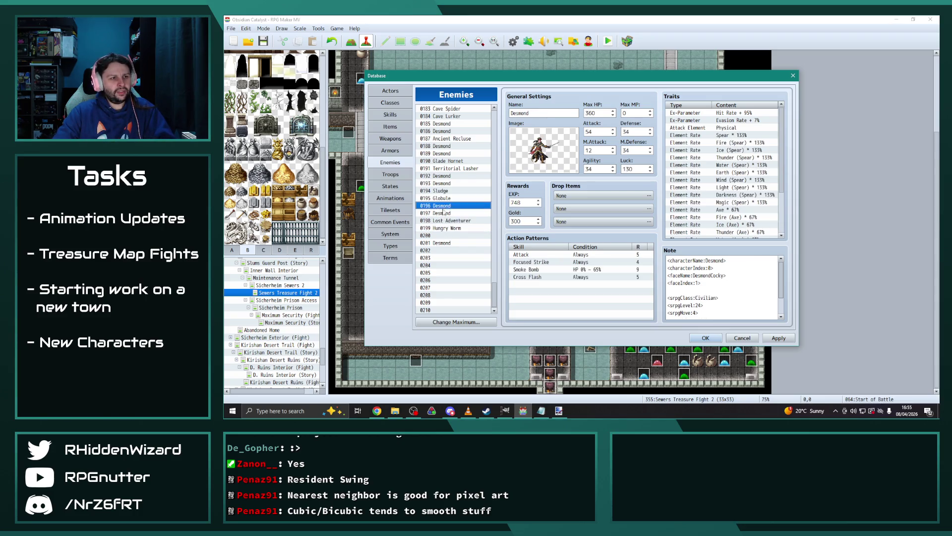
click(447, 228)
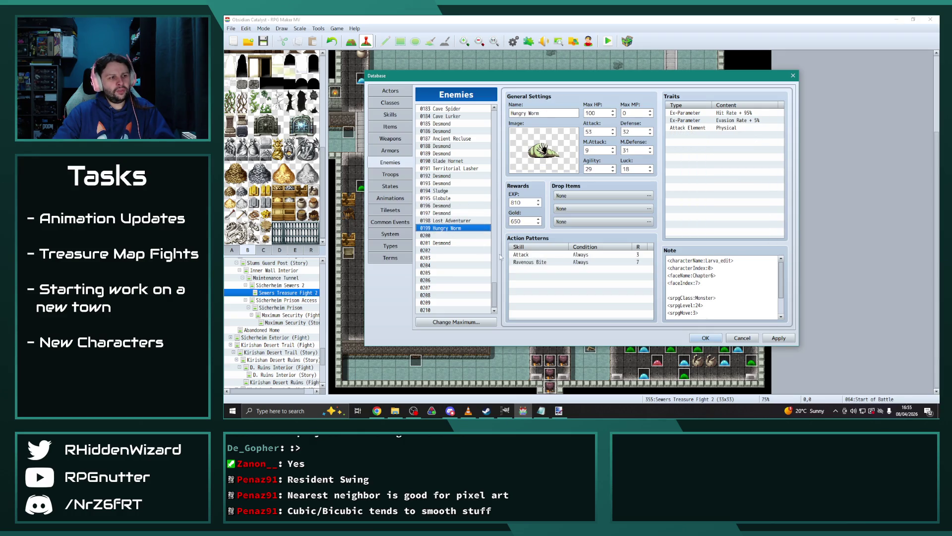
drag(496, 297, 494, 199)
click(446, 172)
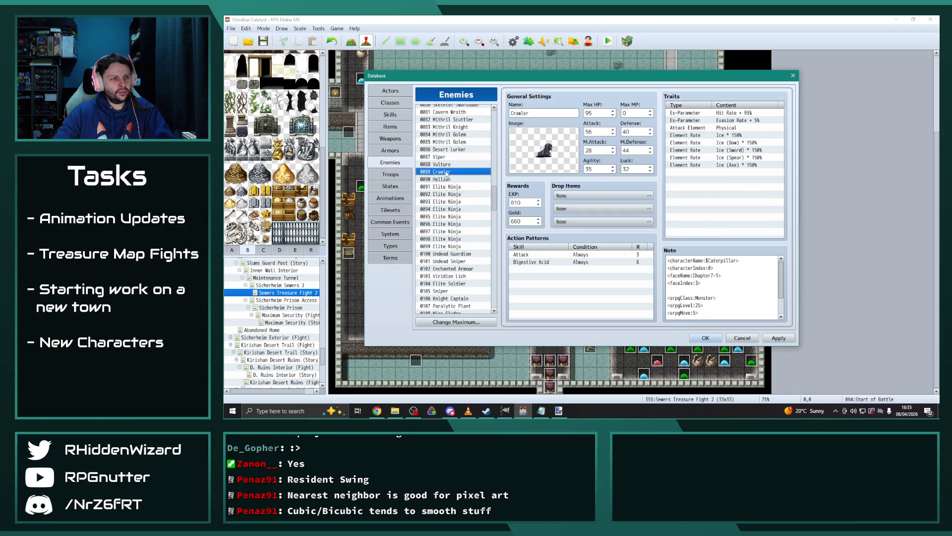
key(Up)
key(Up)
key(Down)
key(Down)
scroll(468, 272, down, 11)
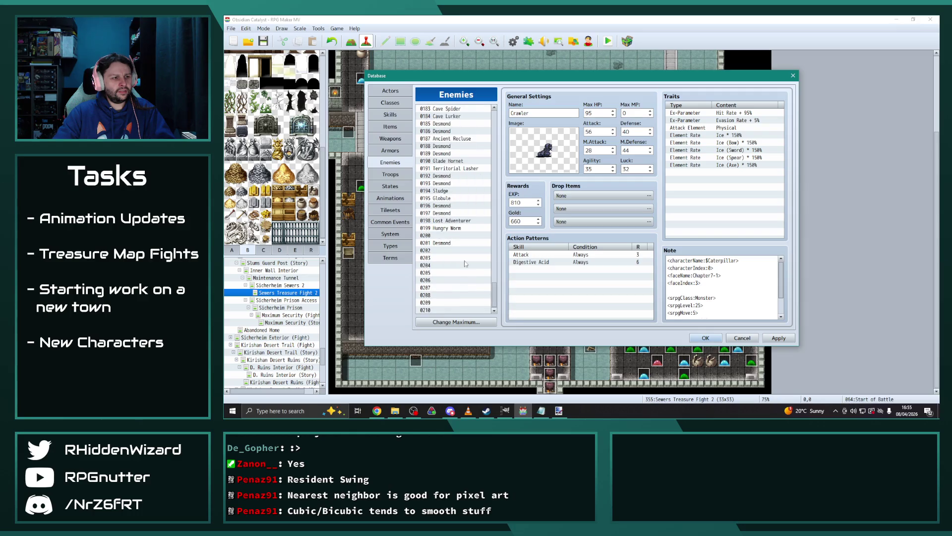
click(469, 220)
double_click(597, 130)
text(5)
click(462, 228)
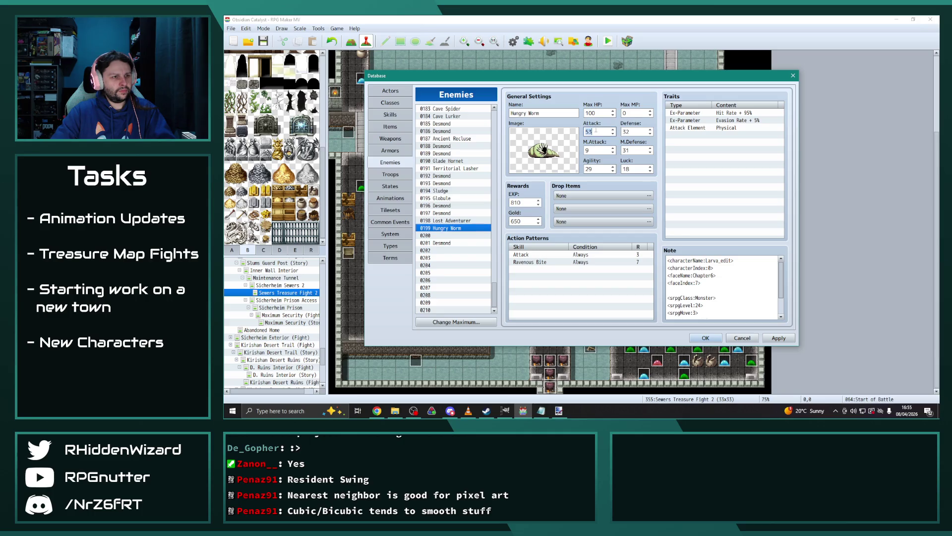
click(597, 286)
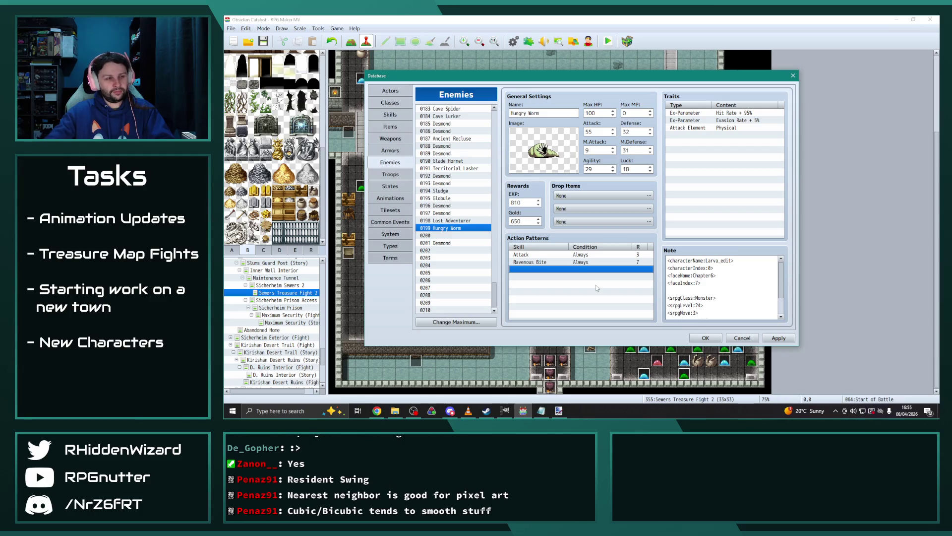
Step: Give Desmond 0201 Attack 59, M.Attack 13 and Luck 140
click(463, 243)
click(606, 131)
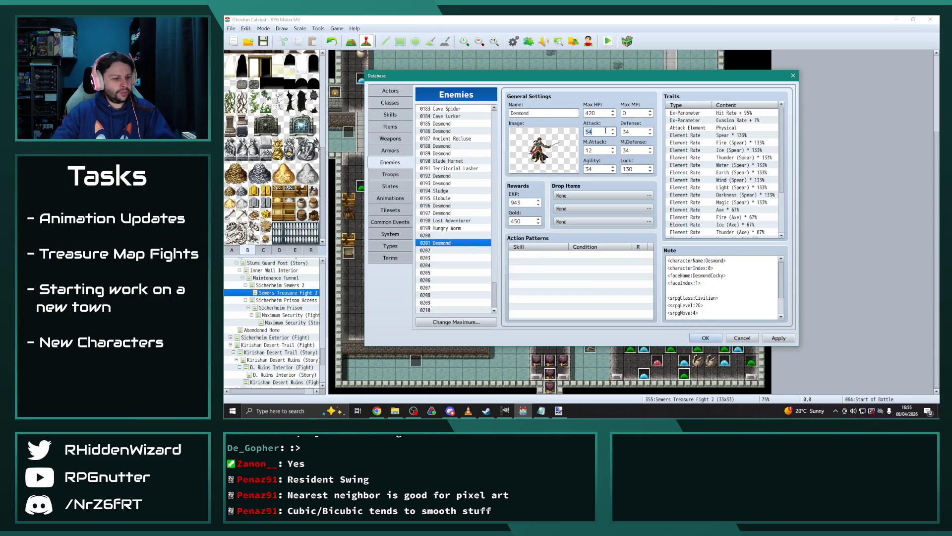
text(59)
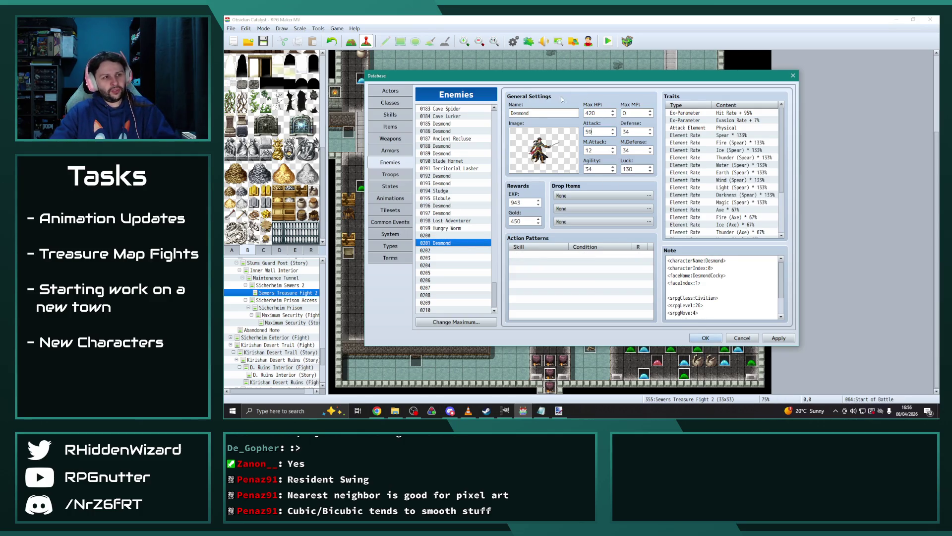
click(598, 150)
text(13)
click(636, 170)
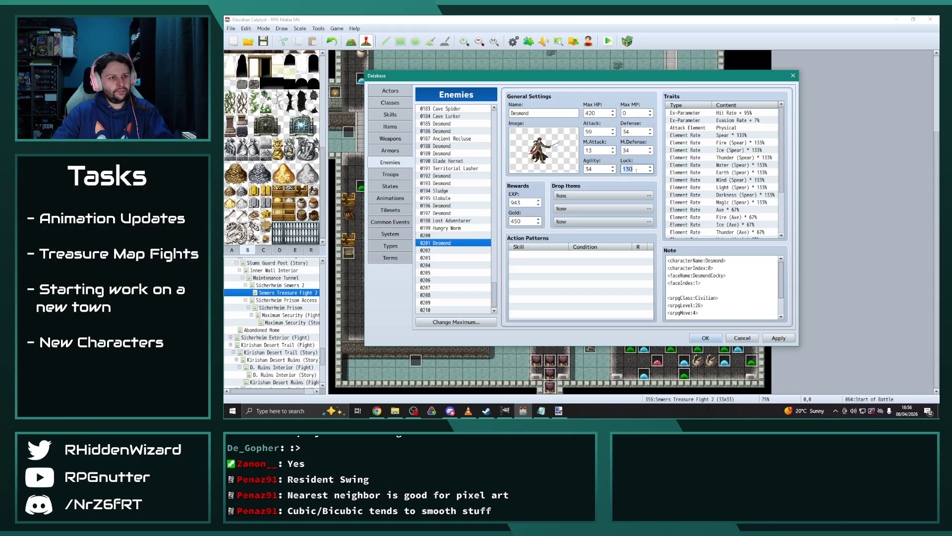
text(14)
Step: Set Desmond 0201's Defense and M.Defense to 40 and adjust its Agility
click(452, 227)
click(451, 222)
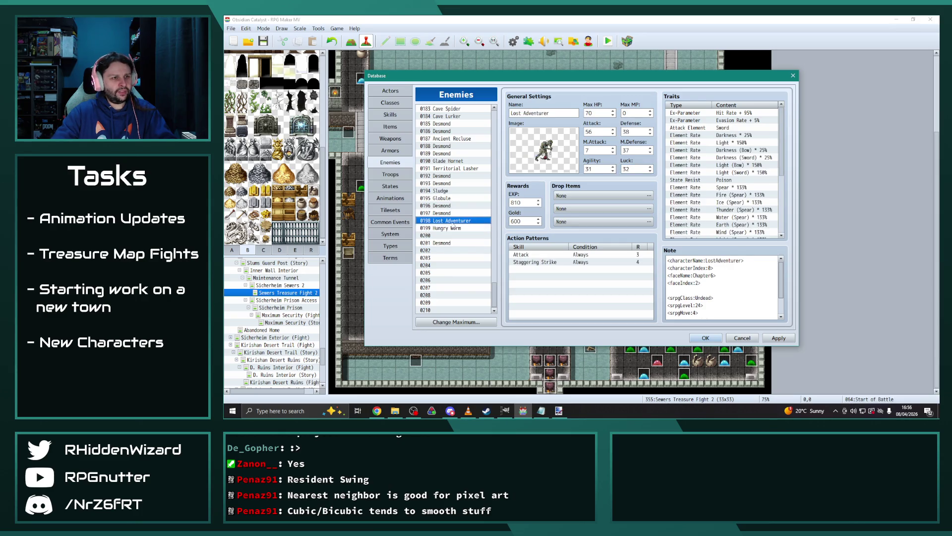
click(454, 243)
click(639, 133)
text(40)
click(638, 151)
text(4)
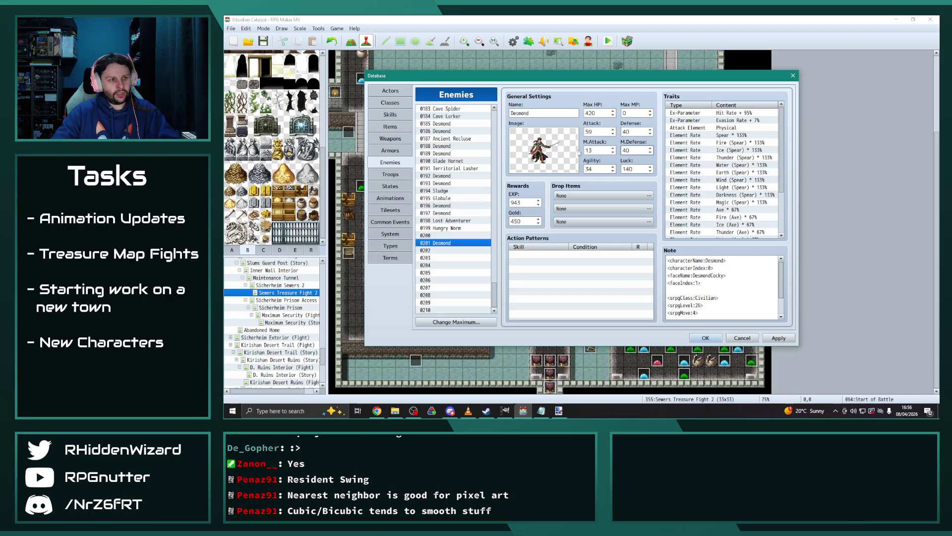
click(596, 170)
text(3)
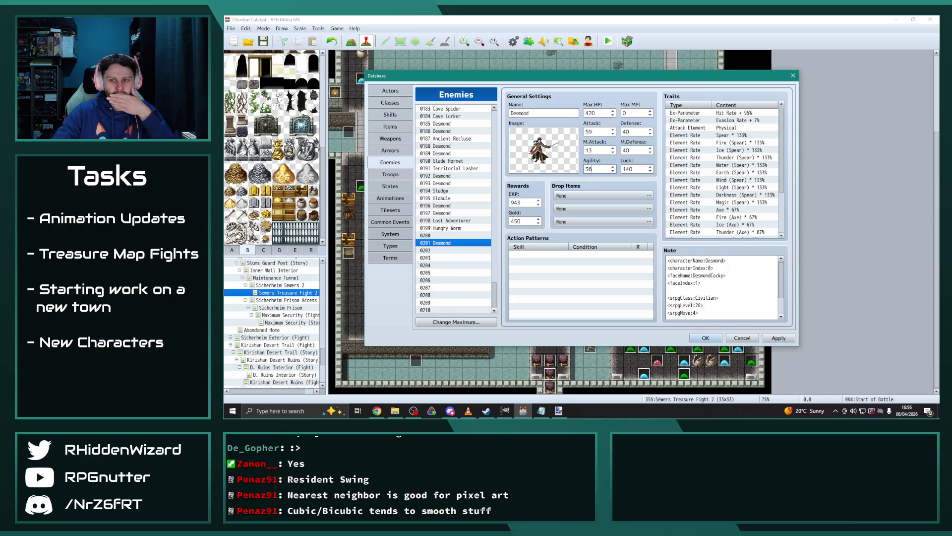
Step: Duplicate the tuned Desmond into the empty enemy slot 0200
click(443, 236)
click(444, 243)
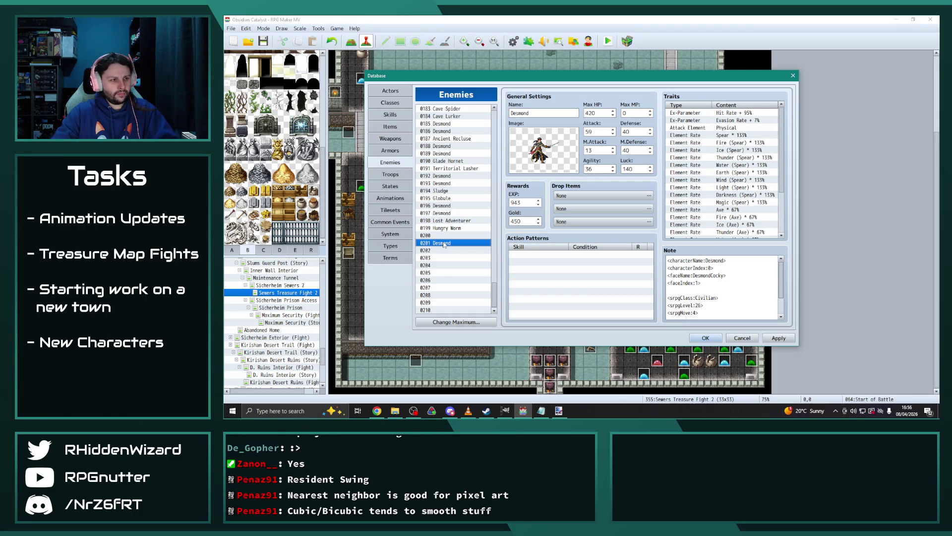
click(444, 236)
key(ctrl+v)
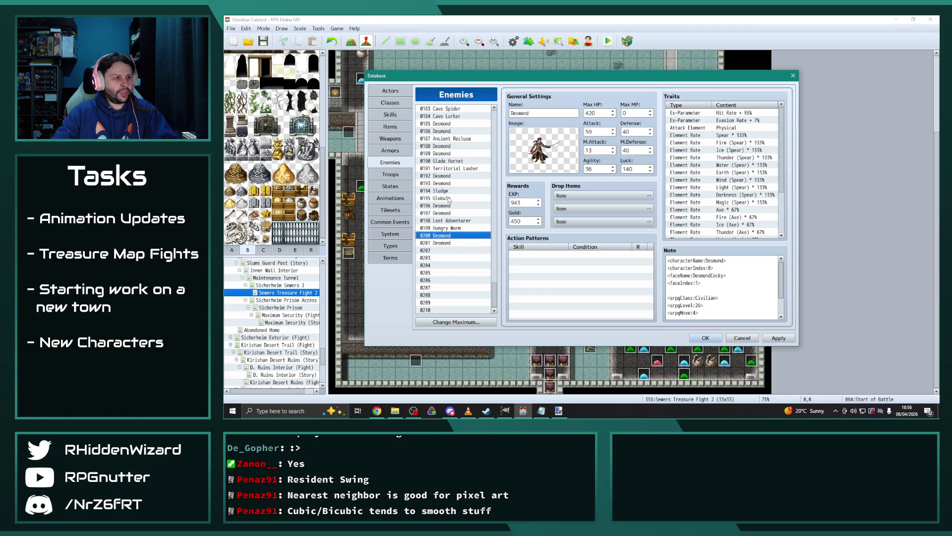
Step: Compare Desmond 0200's action patterns against the four patterns on the original entry 0196
click(444, 205)
mouse_move(557, 255)
mouse_down()
mouse_move(557, 277)
mouse_move(518, 255)
mouse_move(585, 306)
mouse_up()
click(448, 236)
click(584, 303)
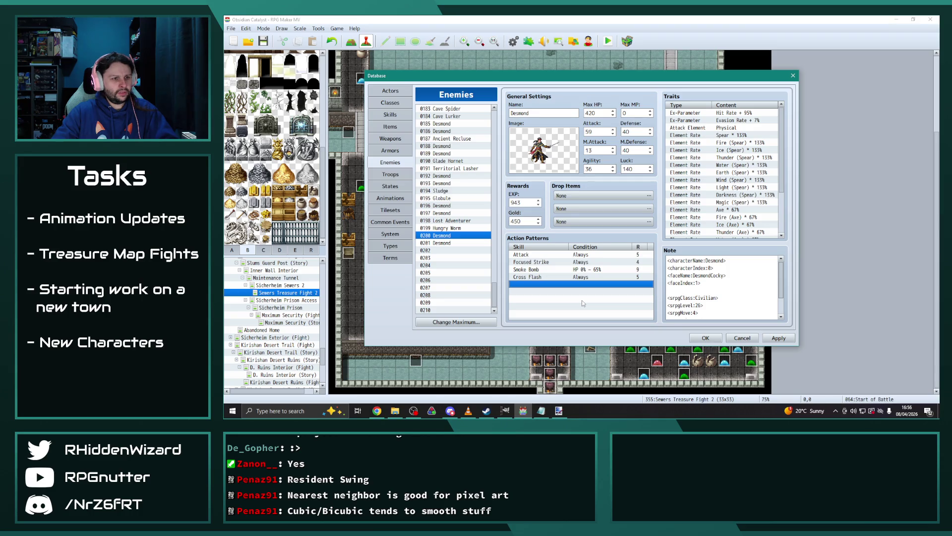
click(545, 277)
Step: Reopen the Cross Flash pattern and keep Cross Flash as its skill
double_click(545, 278)
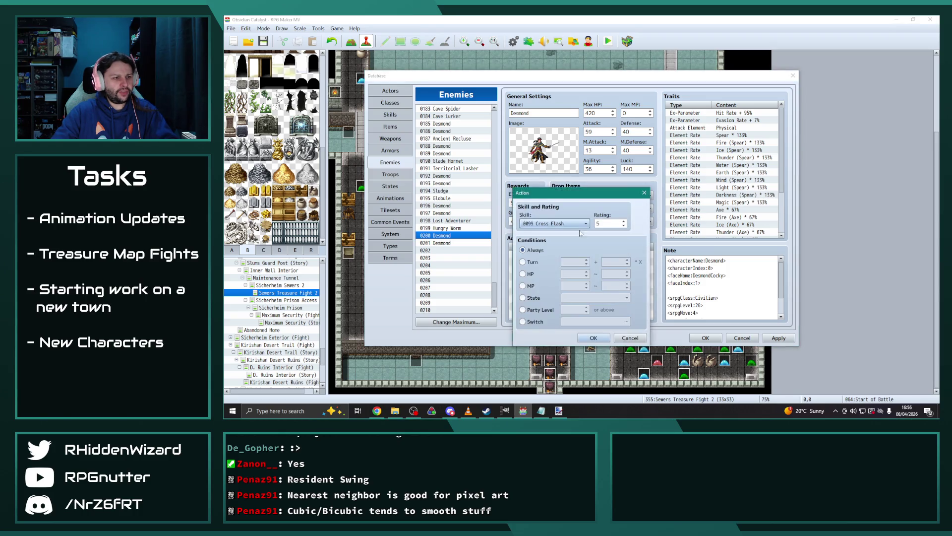
click(572, 225)
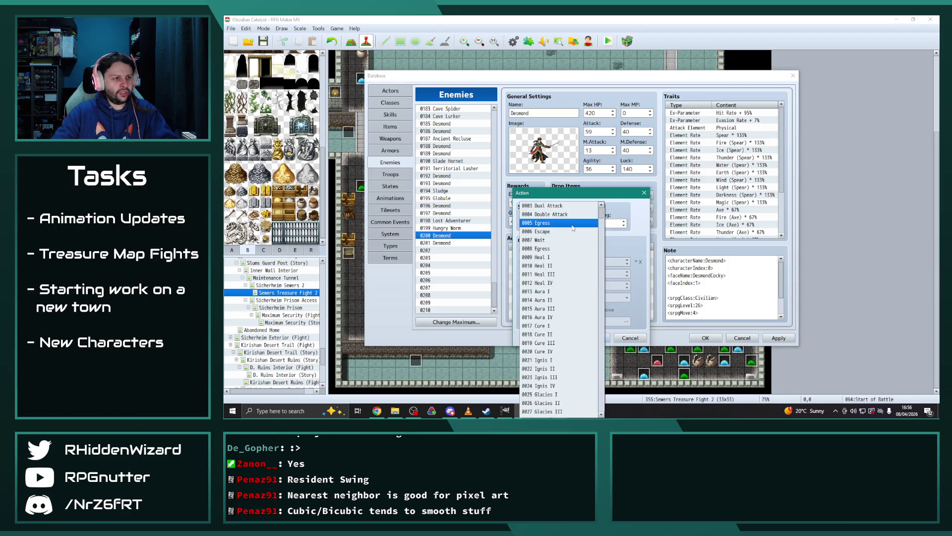
click(581, 199)
click(578, 224)
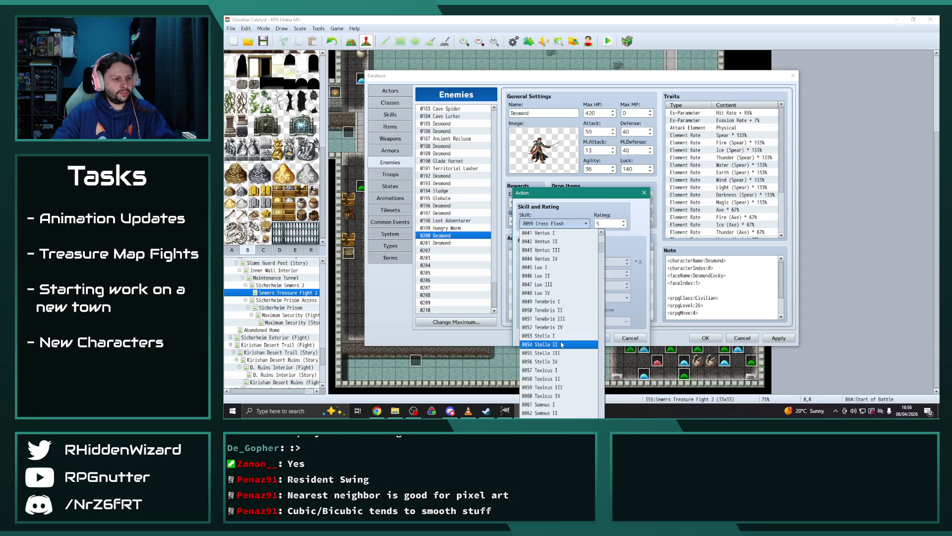
scroll(562, 344, down, 14)
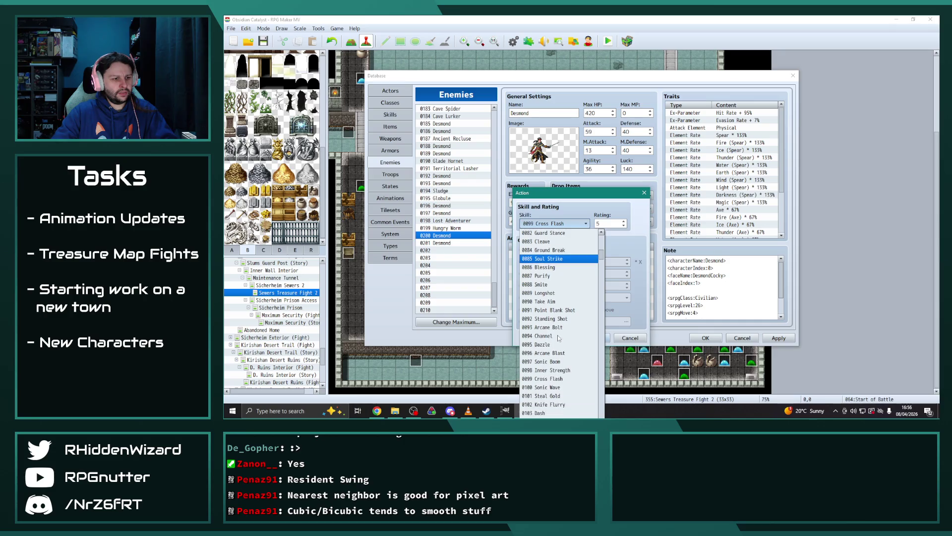
click(584, 218)
key(Return)
Step: Set the Attack pattern rating to 3 and the Cross Flash rating to 4
double_click(556, 255)
double_click(613, 225)
text(3)
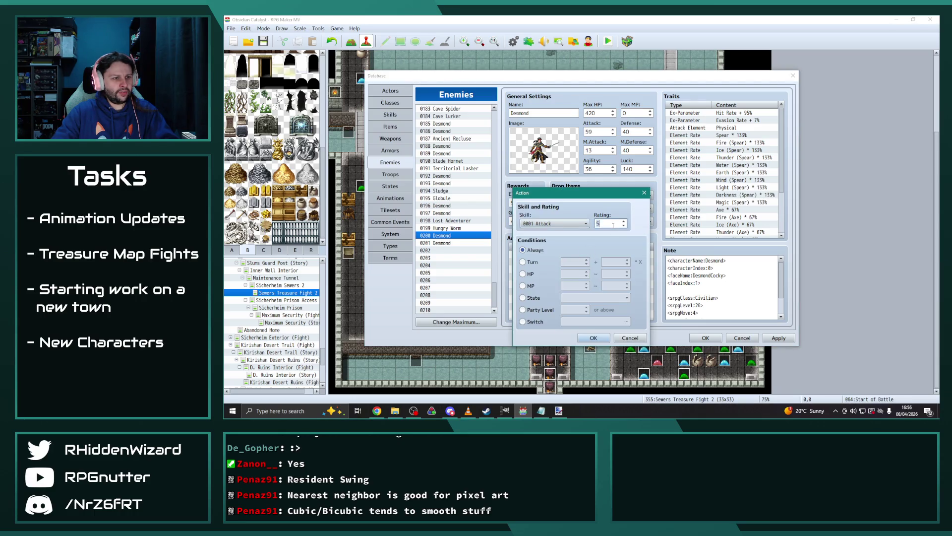
click(595, 338)
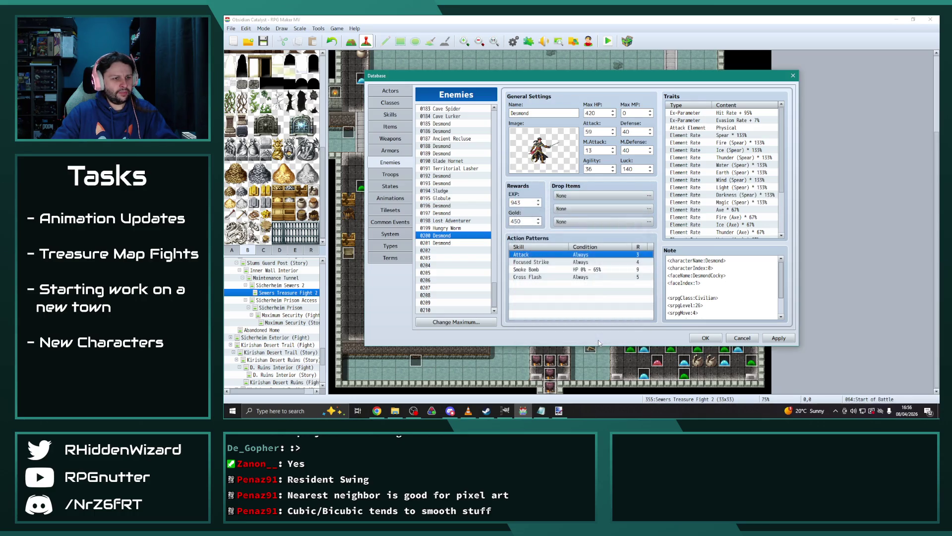
click(568, 263)
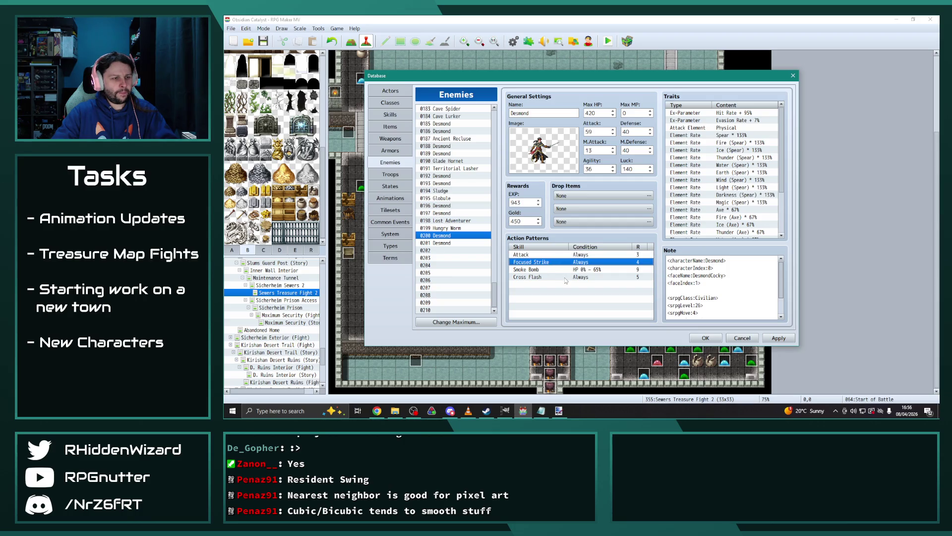
double_click(566, 277)
double_click(609, 223)
text(4)
click(593, 338)
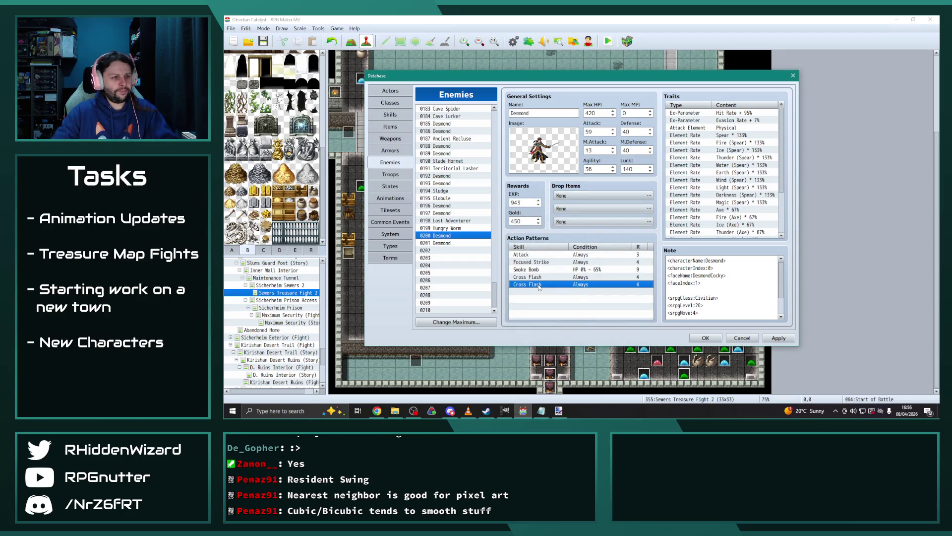
Step: Change the duplicate Cross Flash pattern to Cross Rush with rating 6
double_click(549, 278)
click(576, 223)
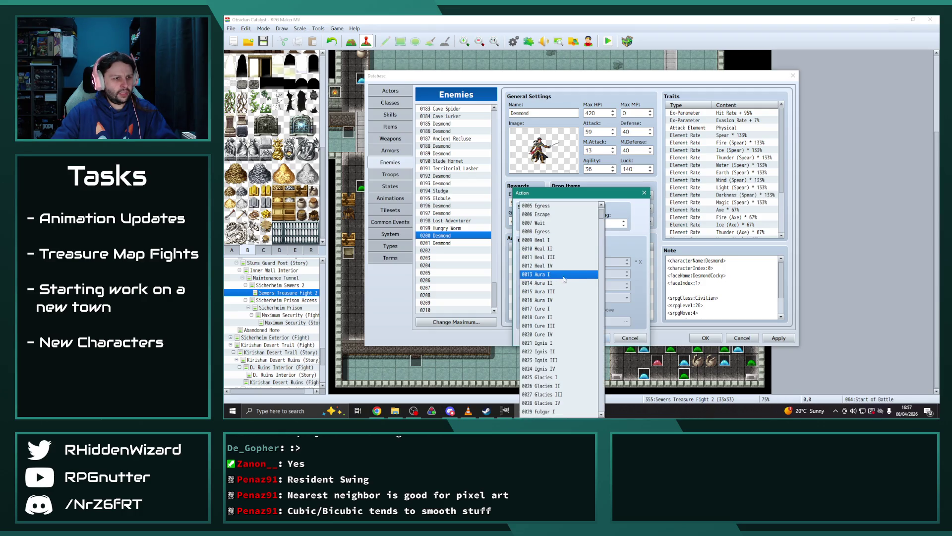
drag(600, 217, 604, 264)
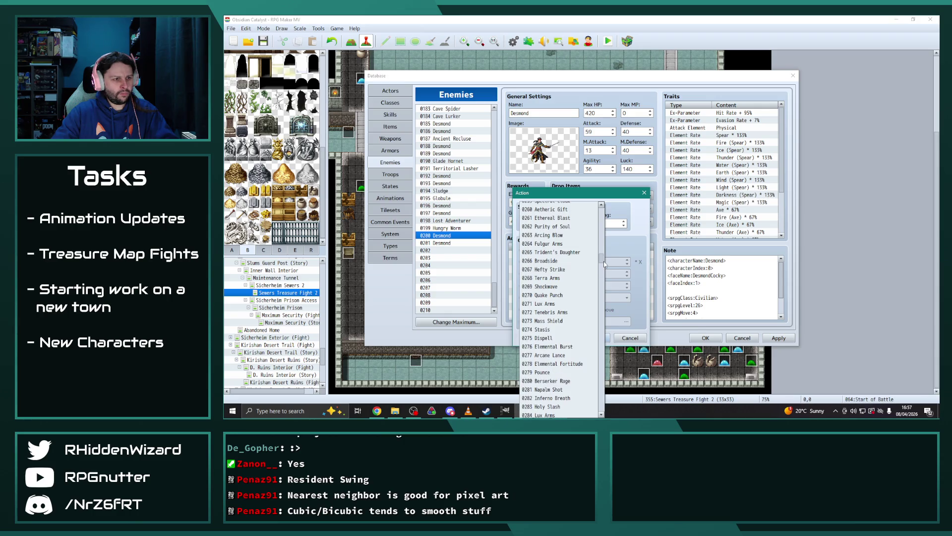
scroll(568, 295, up, 4)
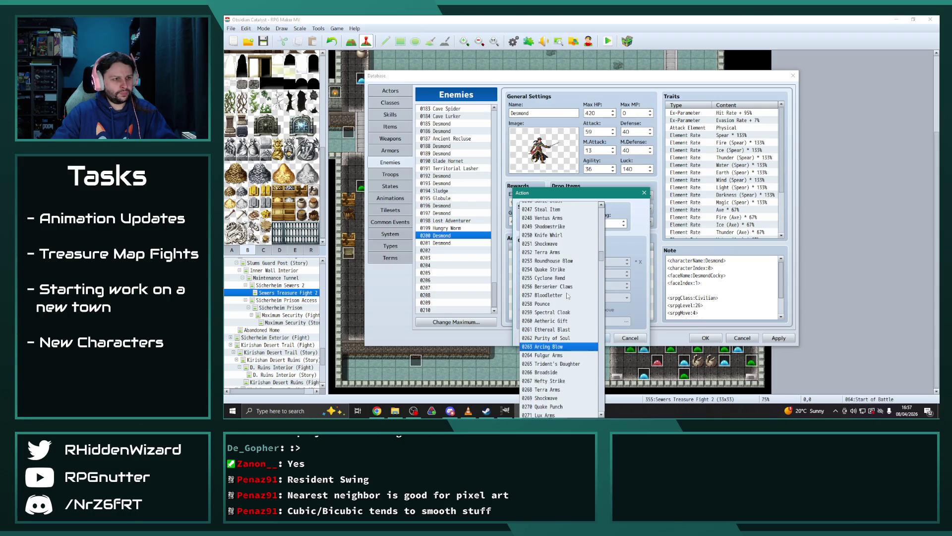
scroll(560, 298, up, 2)
click(550, 218)
click(605, 224)
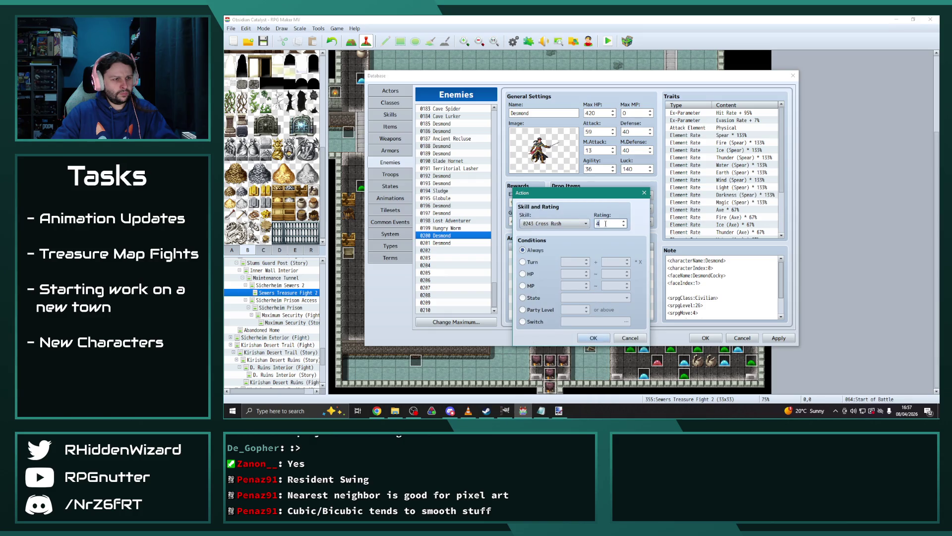
click(596, 336)
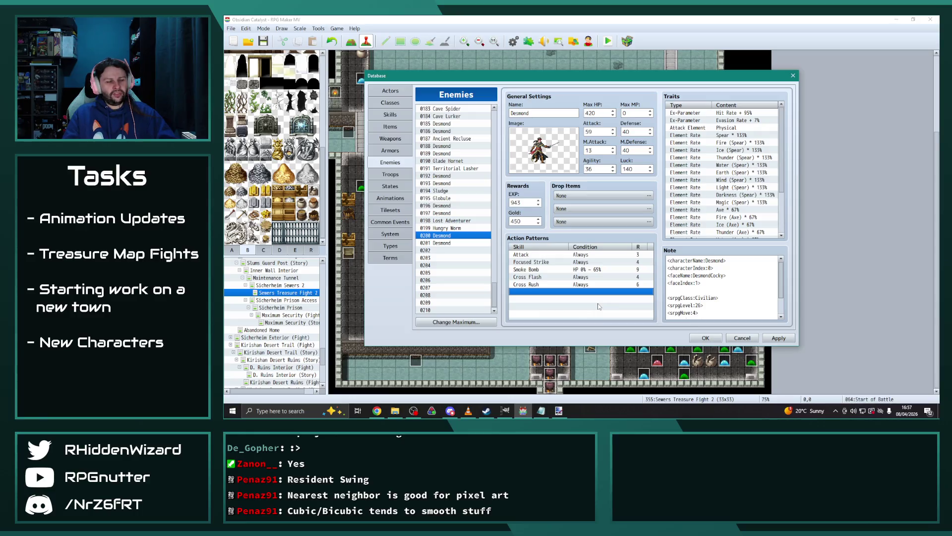
Step: Apply the Desmond 0200 changes and close the database with OK
click(786, 342)
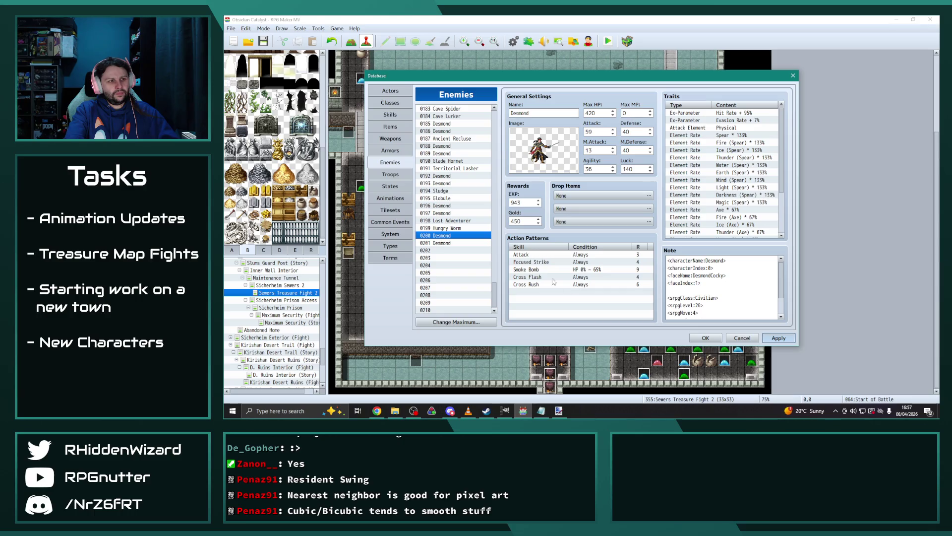
click(445, 242)
click(693, 335)
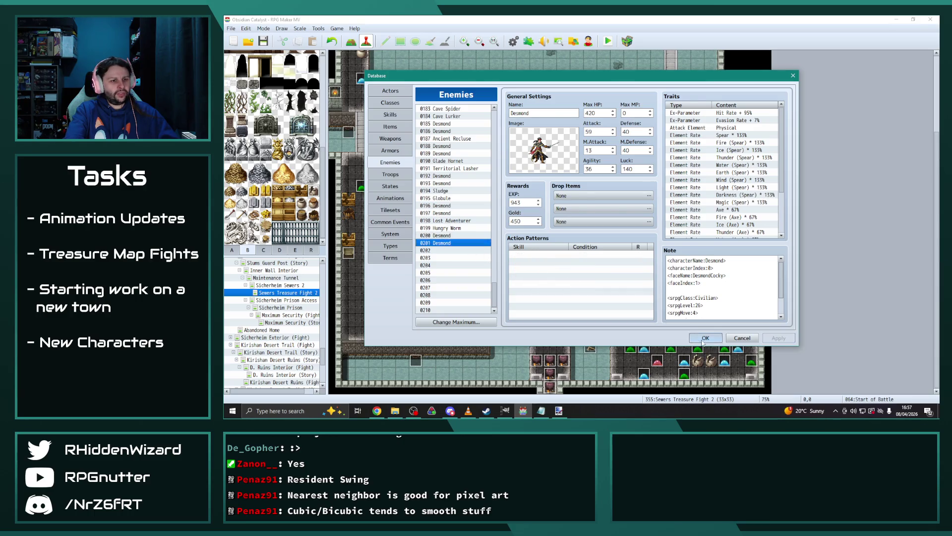
scroll(286, 330, down, 1)
scroll(286, 331, down, 1)
Step: On the Desert Treasure Chamber map, change the Desmond event's note enemy id from 197 to 201
click(288, 367)
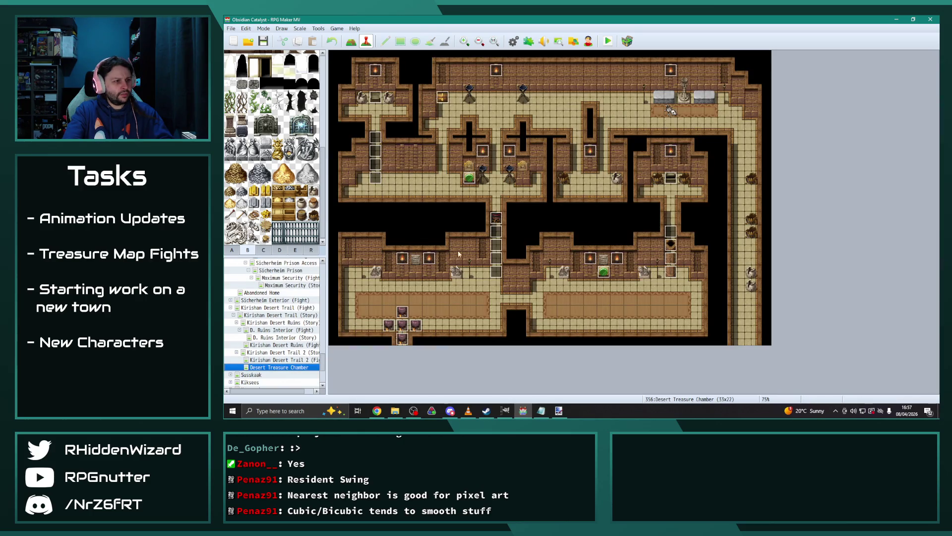
double_click(496, 218)
double_click(513, 97)
text(201)
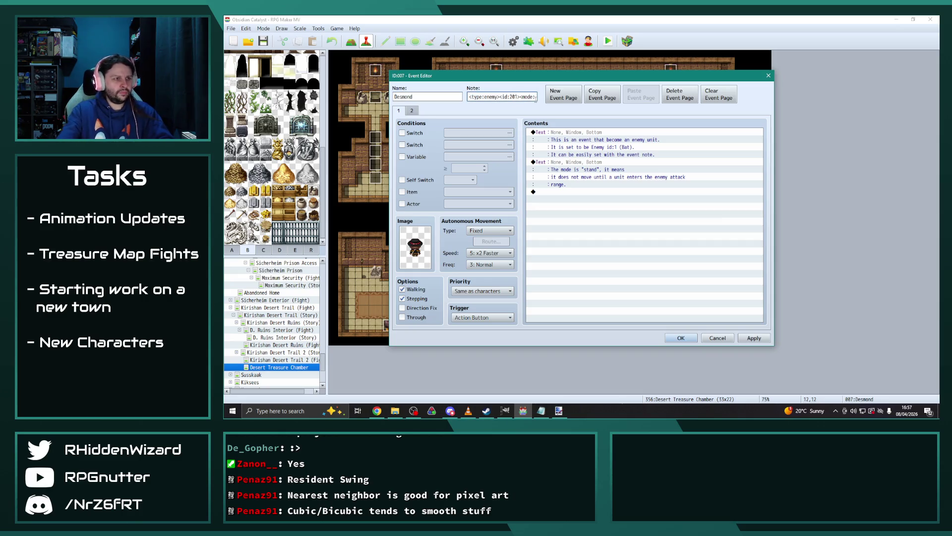
click(750, 338)
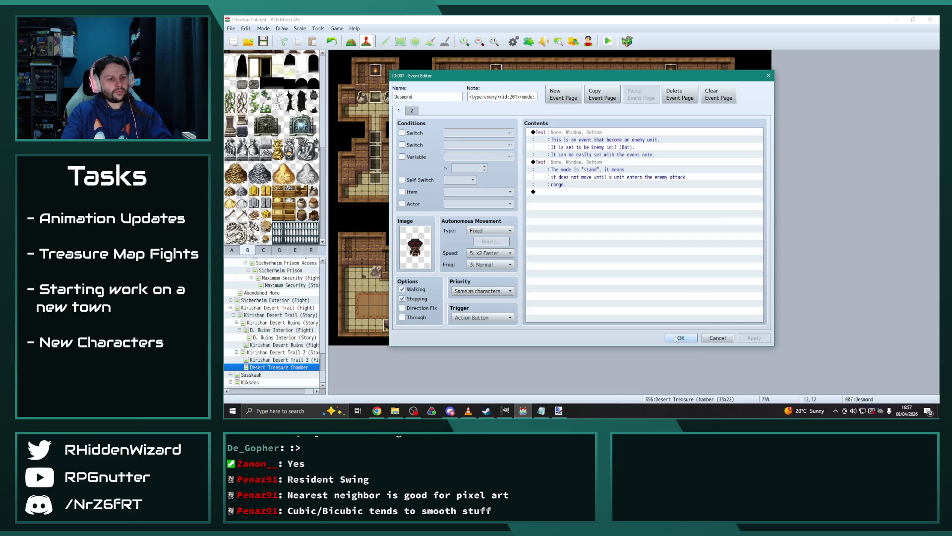
click(679, 337)
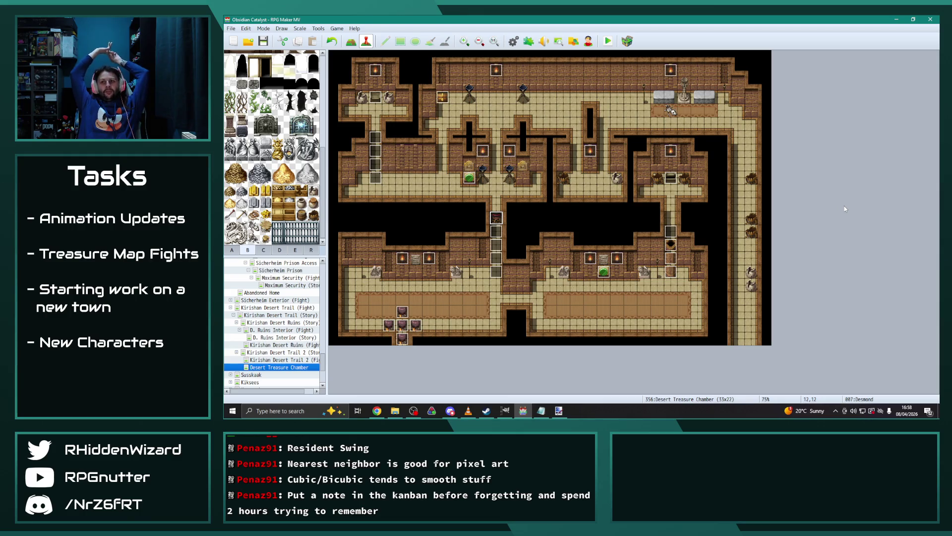
Step: Fill the Treasure Fight 7 cell E7 on the OC Kanban sheet with orange
key(alt+Tab)
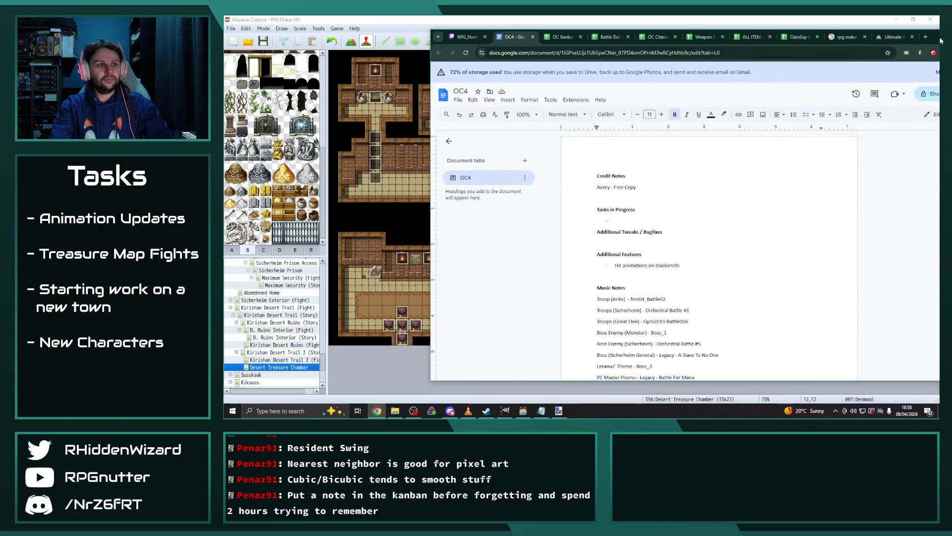
drag(791, 58, 784, 40)
click(416, 47)
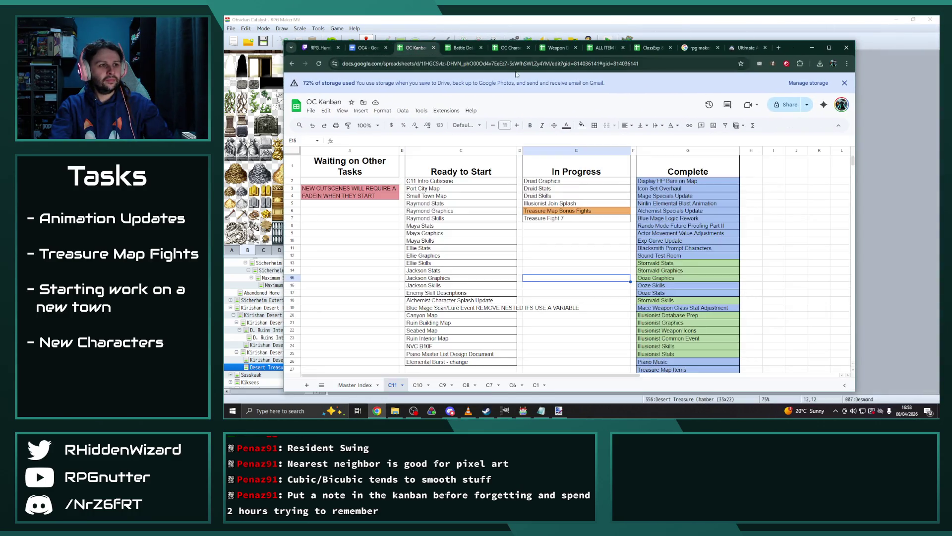
click(569, 219)
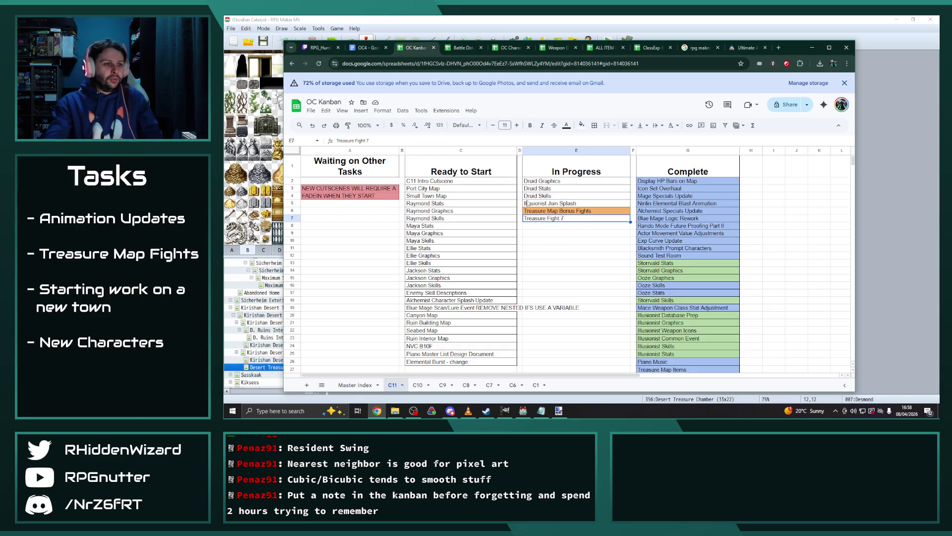
click(582, 125)
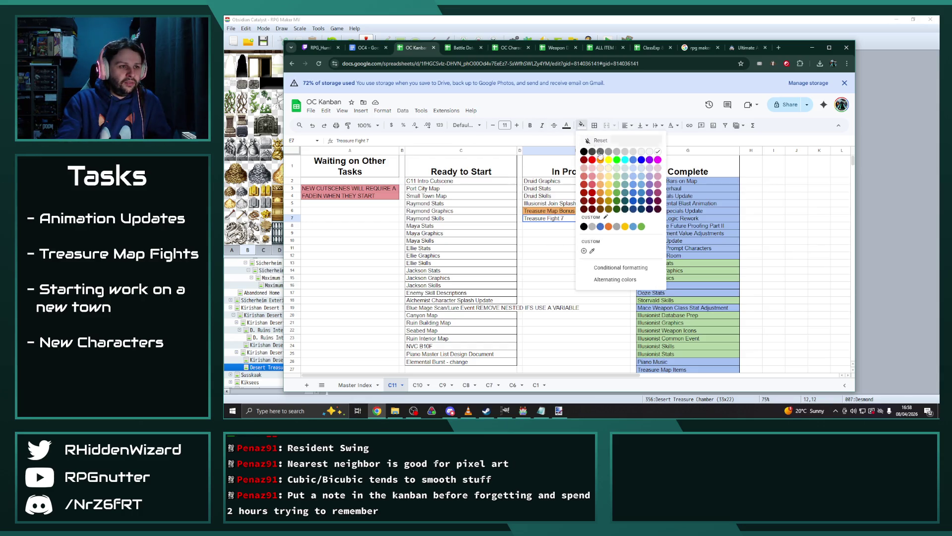
click(603, 187)
click(584, 261)
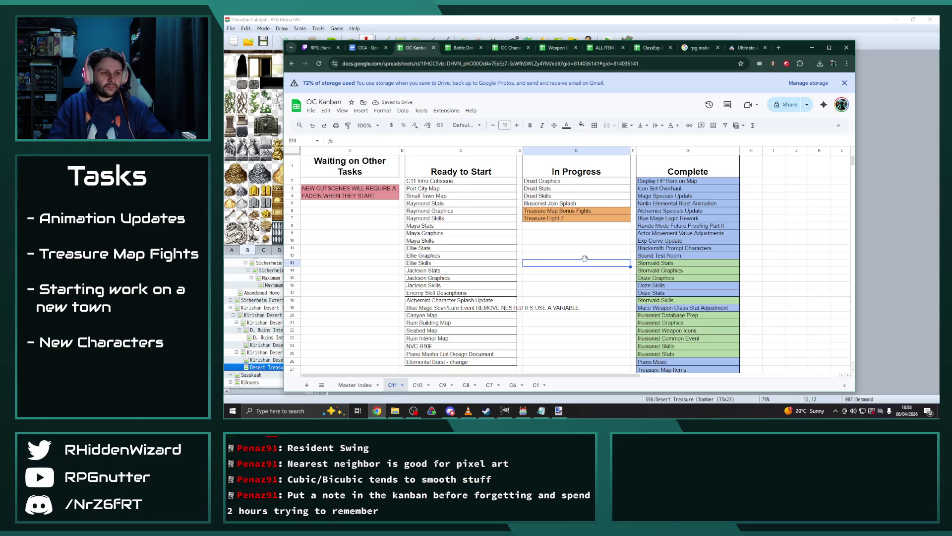
Step: Review the Druid Graphics through Illusionist Join Splash tasks, then minimize Chrome
drag(599, 182, 592, 203)
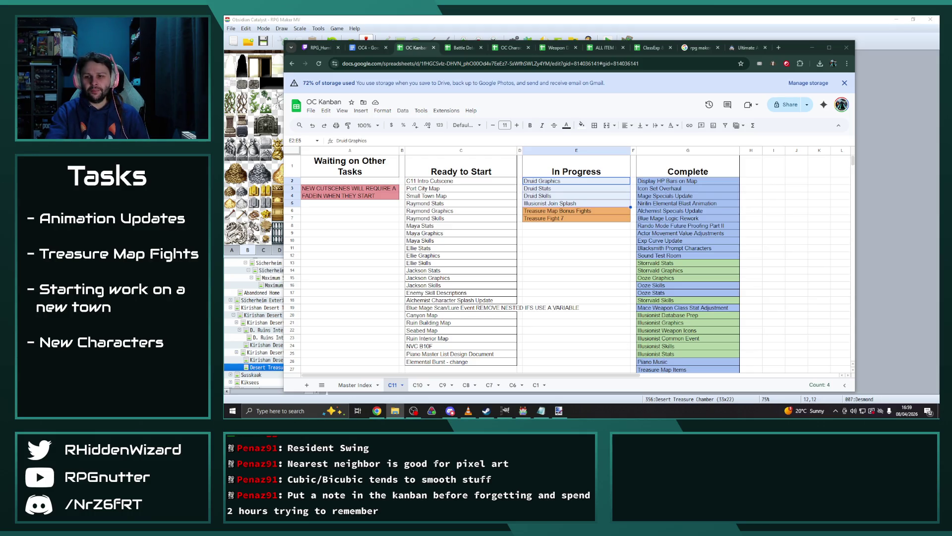
key(alt+Tab)
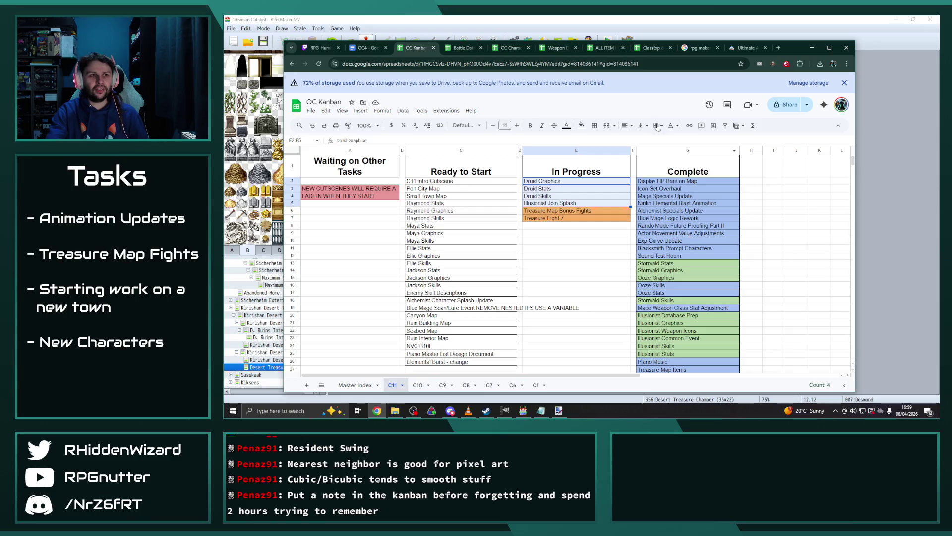
click(812, 47)
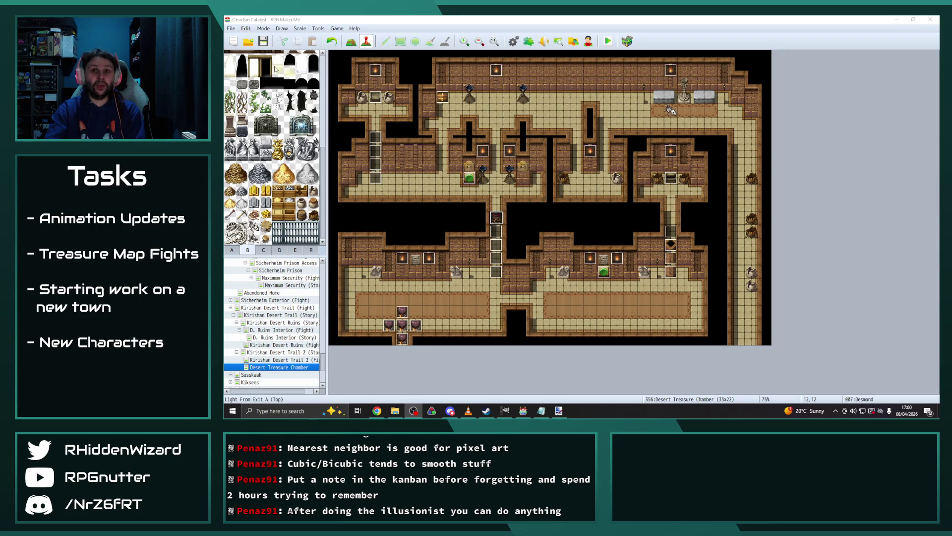
Step: Save the project from the toolbar
click(263, 42)
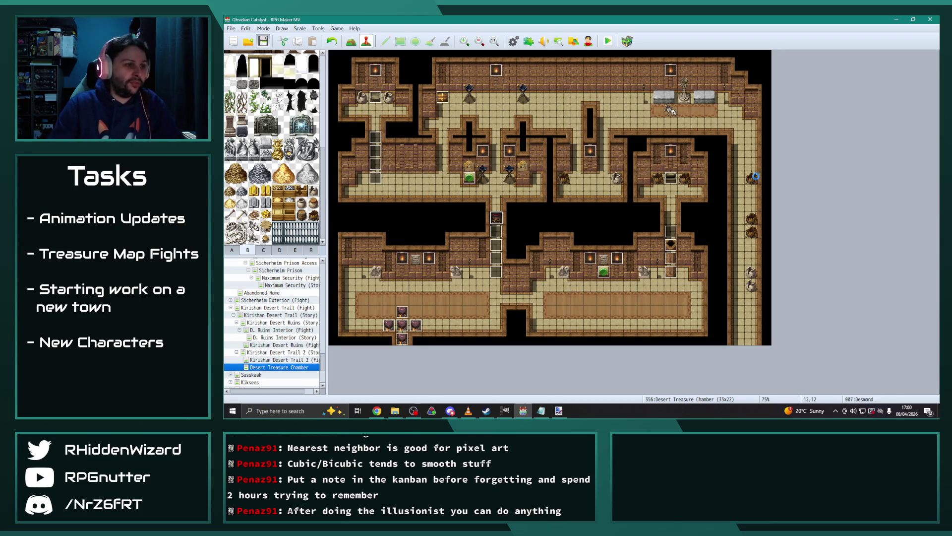